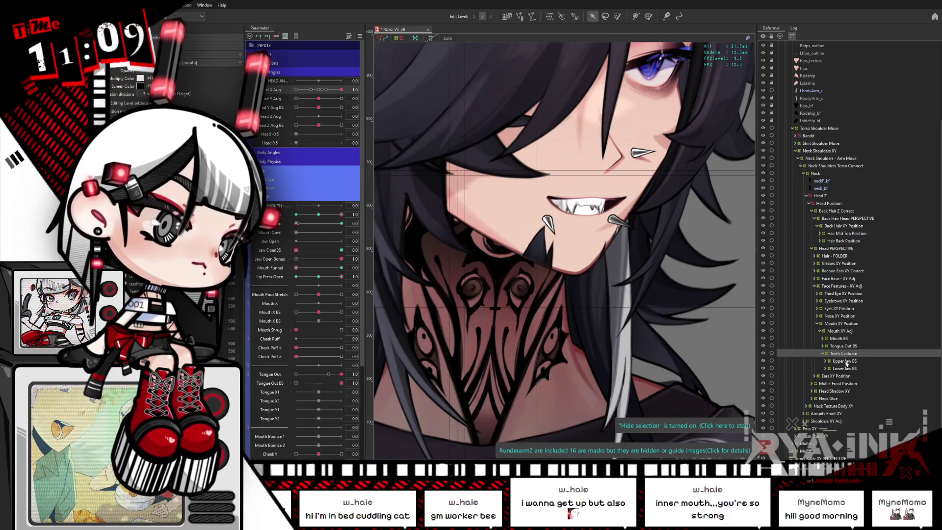
Step: Collapse Teeth Calibrate, set Head X Aug to 0, and widen the Inner Jaw XY deformer evenly
double_click(844, 354)
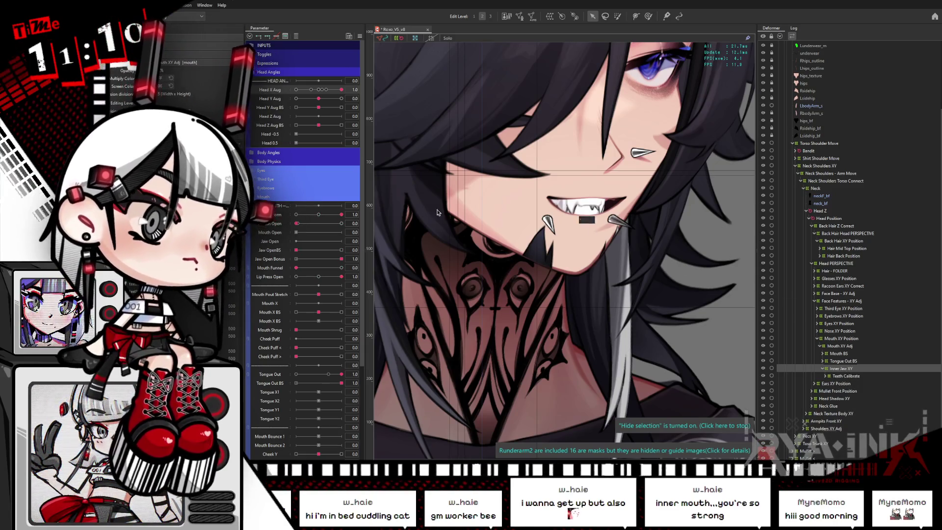
click(318, 89)
drag(540, 219, 549, 219)
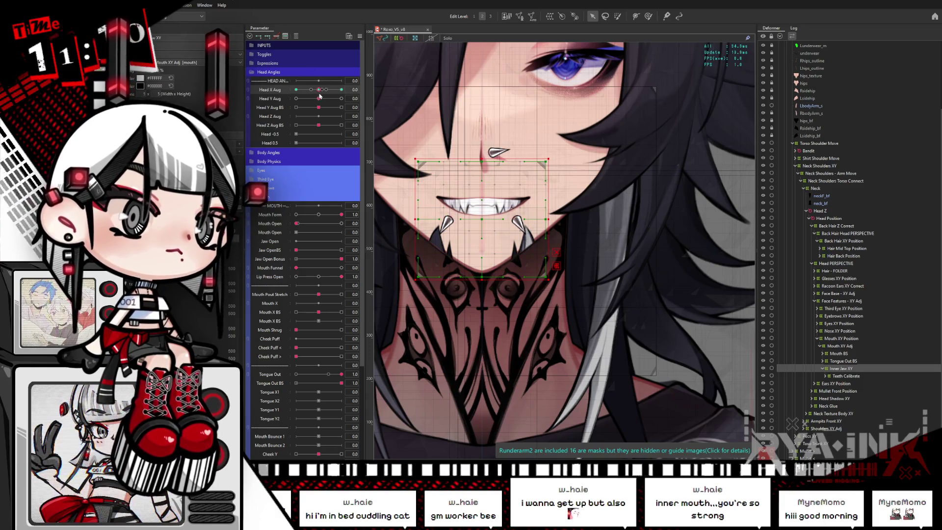
Step: Scrub Head X Aug fully to one side, partway back, then to the other side
drag(319, 91, 341, 90)
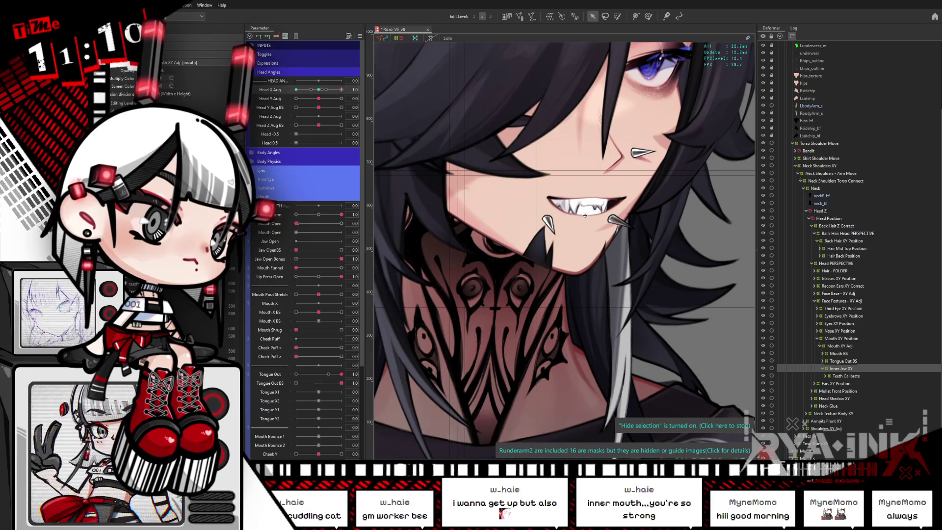
mouse_move(342, 89)
mouse_down()
mouse_move(322, 97)
mouse_move(343, 93)
mouse_up()
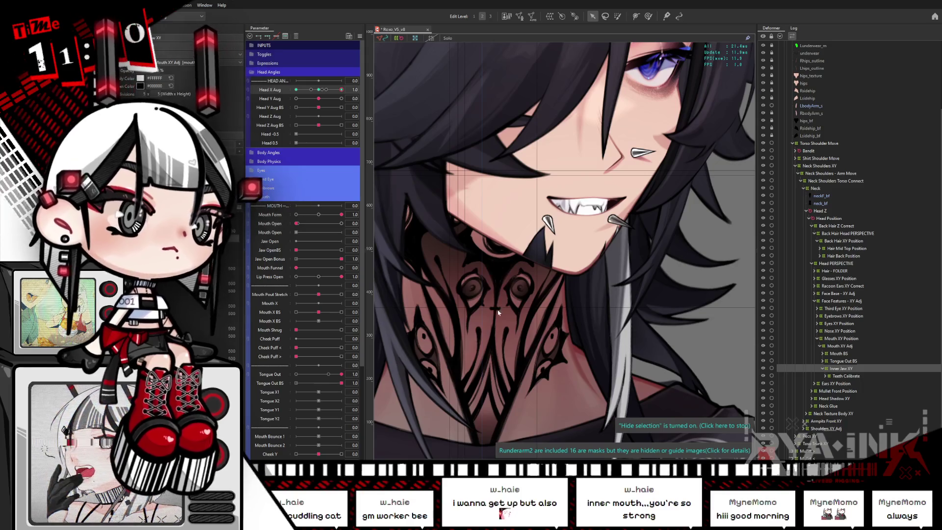
mouse_move(342, 90)
mouse_down()
mouse_move(304, 91)
mouse_move(293, 105)
mouse_up()
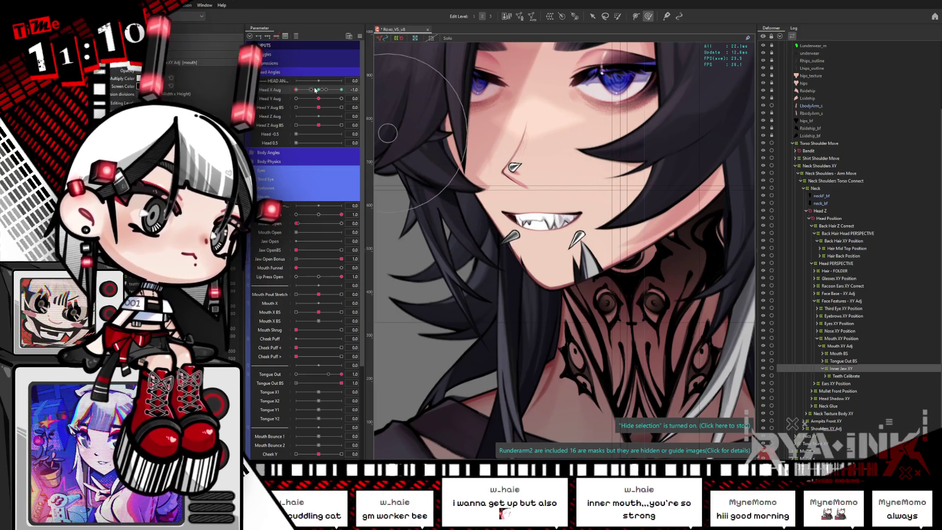
Step: Open the mouth wide with the head centred, and zoom in on the mouth
mouse_move(296, 90)
mouse_down()
mouse_move(310, 90)
mouse_move(296, 89)
mouse_up()
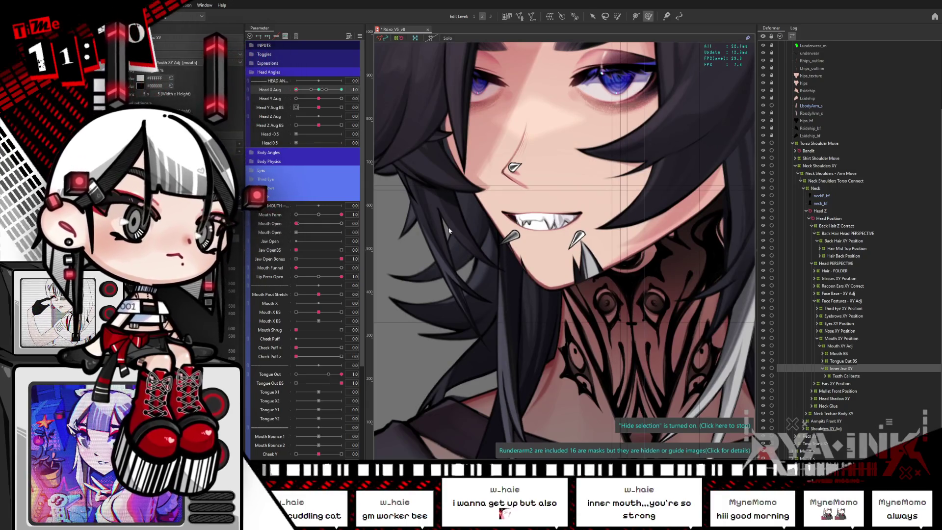
drag(298, 224, 350, 217)
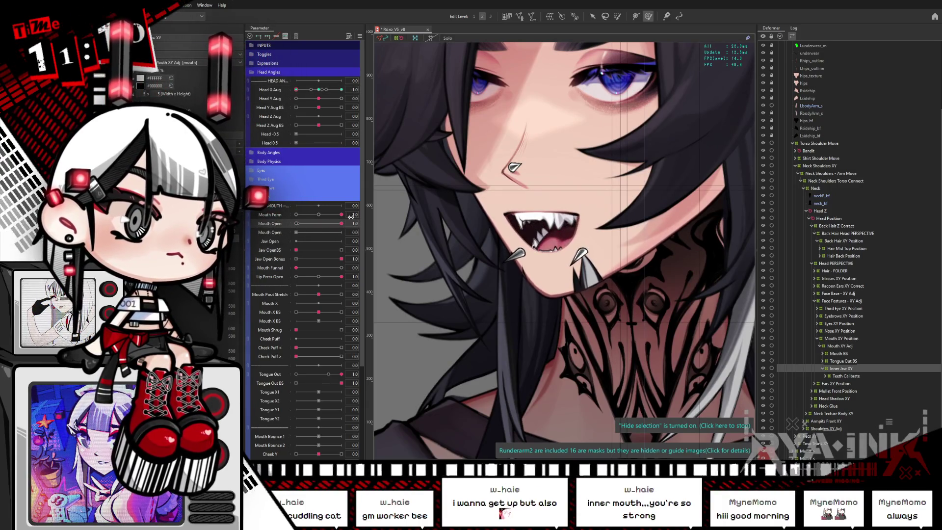
drag(320, 95, 293, 96)
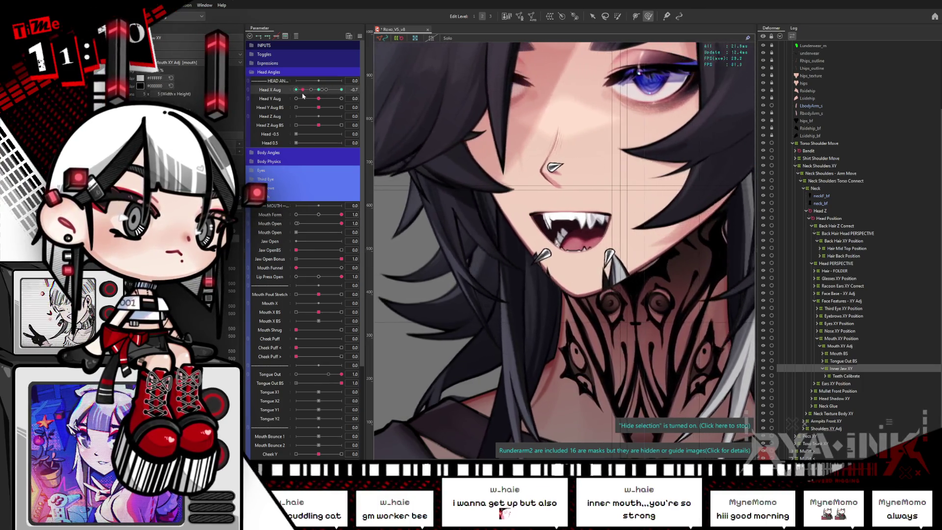
scroll(608, 248, up, 3)
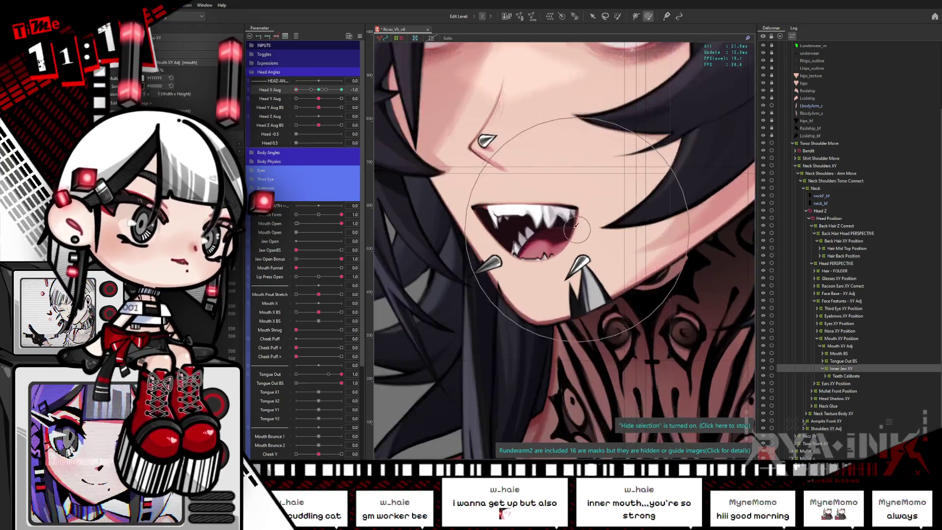
scroll(608, 248, up, 3)
Step: Expand Teeth Calibrate and Upper Jaw BS to list the teeth parts, selecting Upper Jaw
drag(609, 248, 672, 231)
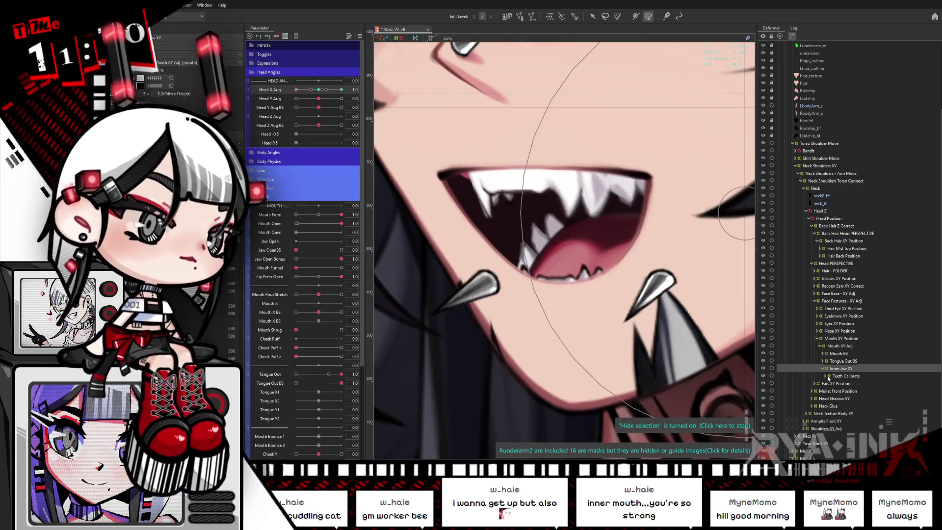
click(828, 375)
click(839, 383)
click(828, 384)
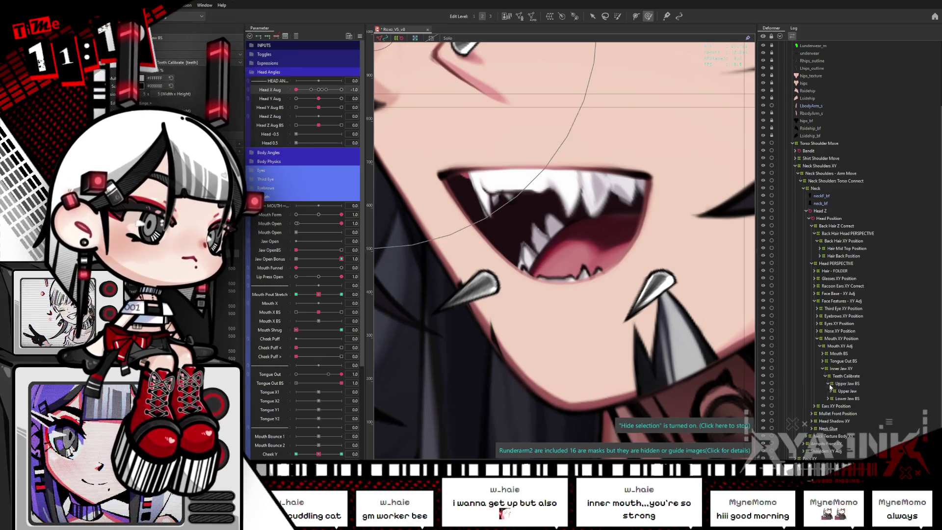
click(830, 391)
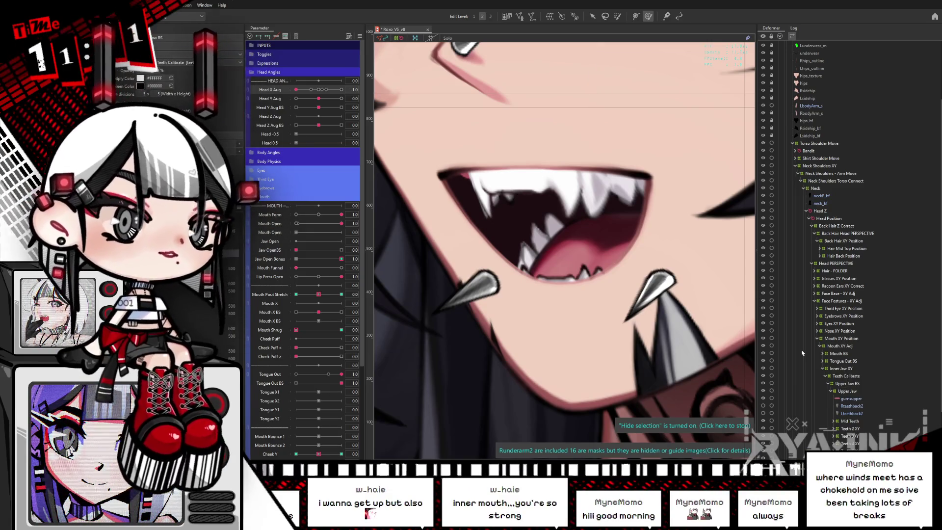
drag(753, 91, 680, 307)
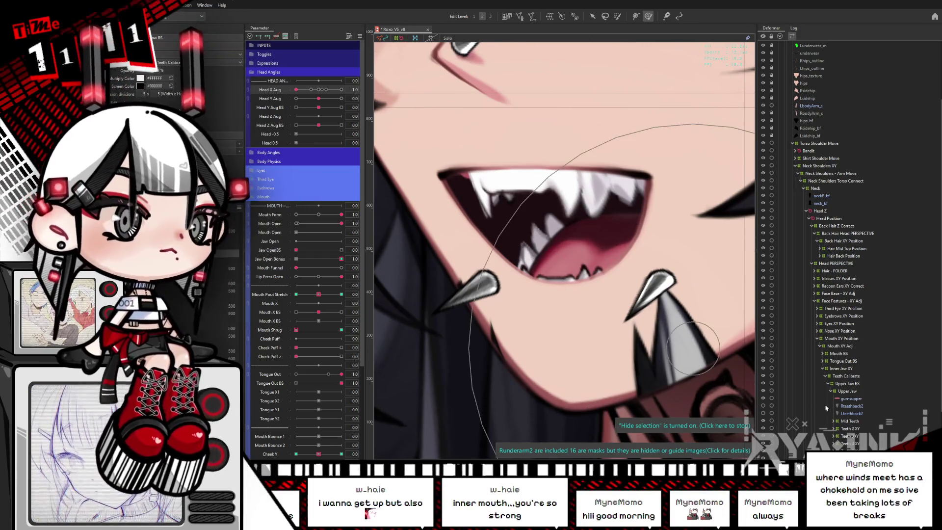
click(856, 428)
click(856, 437)
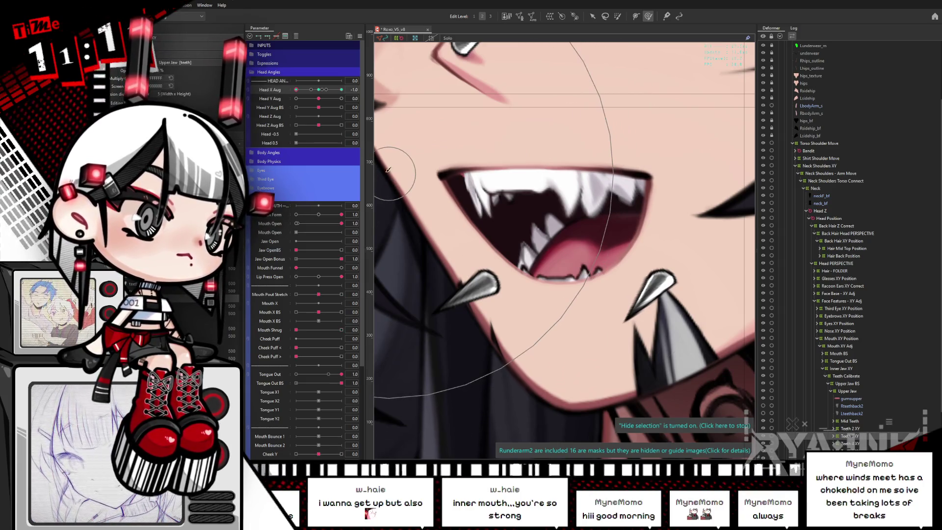
Step: Select the Rupperteeth2 mesh, set Mouth Open to 0.2, and reselect Upper Jaw
click(431, 189)
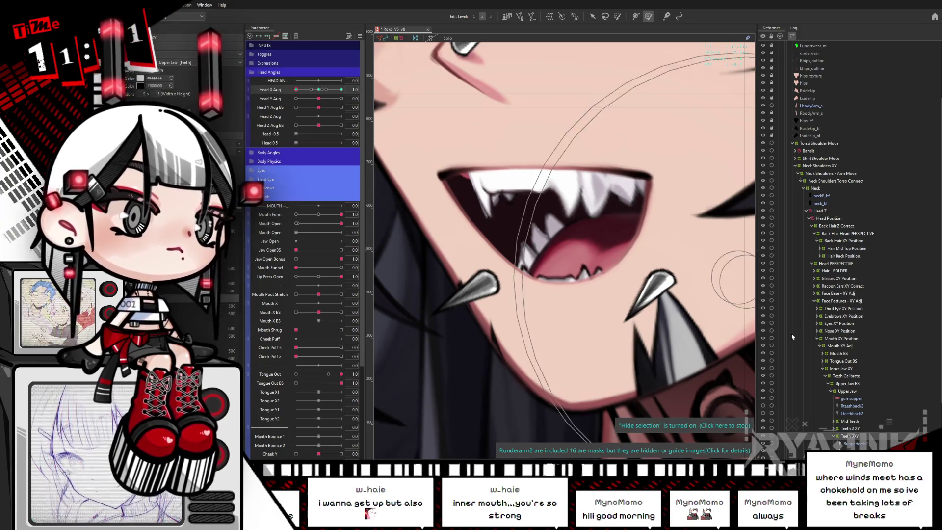
scroll(549, 227, down, 3)
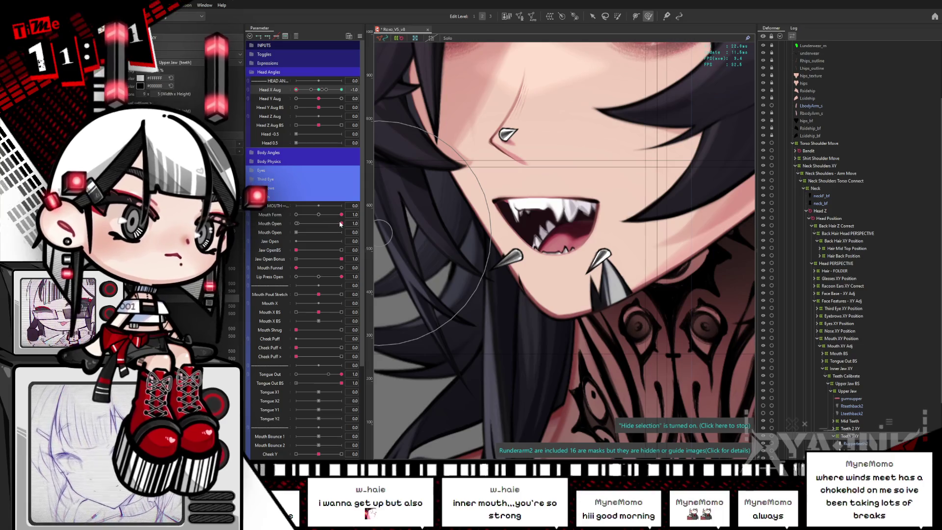
drag(340, 224, 306, 224)
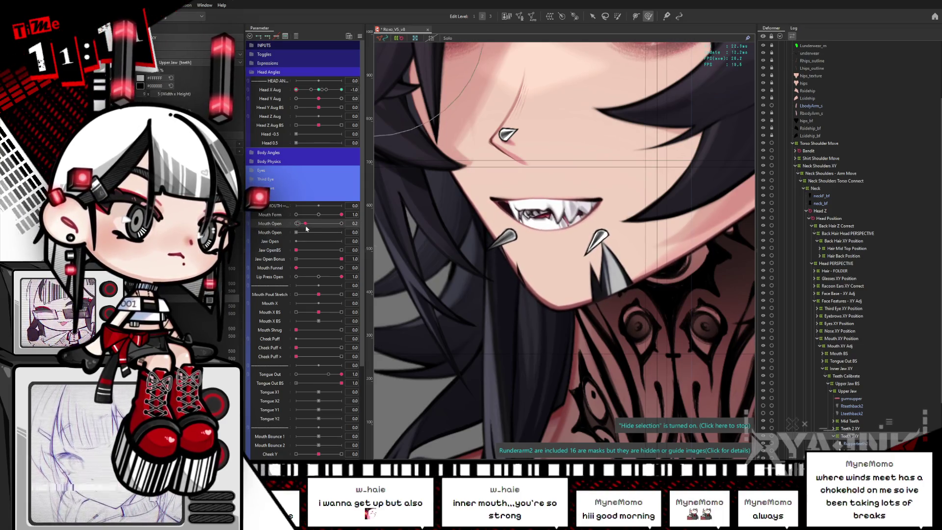
drag(320, 98, 319, 99)
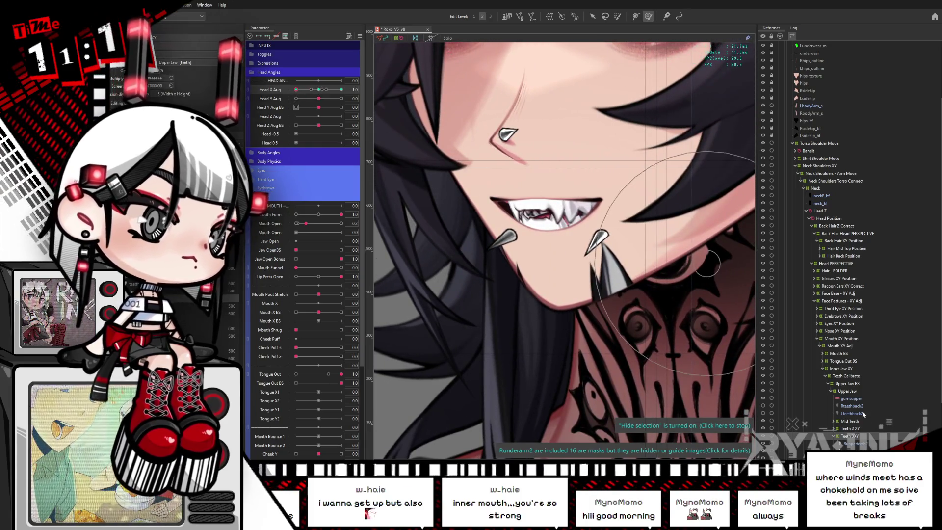
click(846, 390)
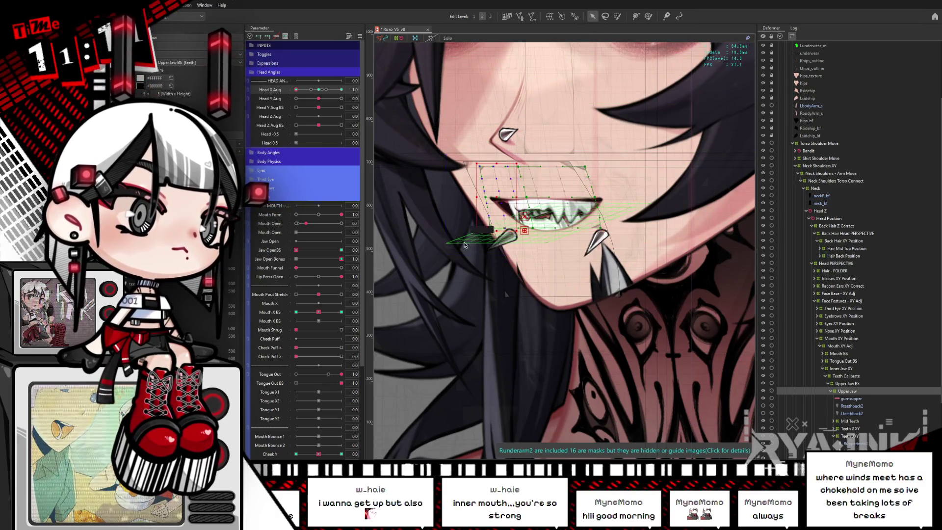
Step: Set Head X Aug to -0.7 and hide the selected mouth mesh wireframe with Hide selection
click(319, 90)
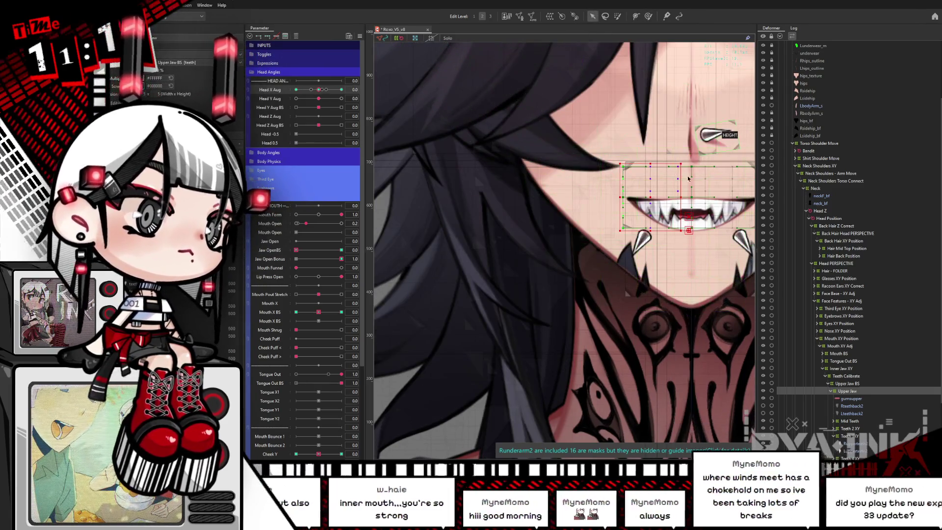
drag(341, 89, 295, 89)
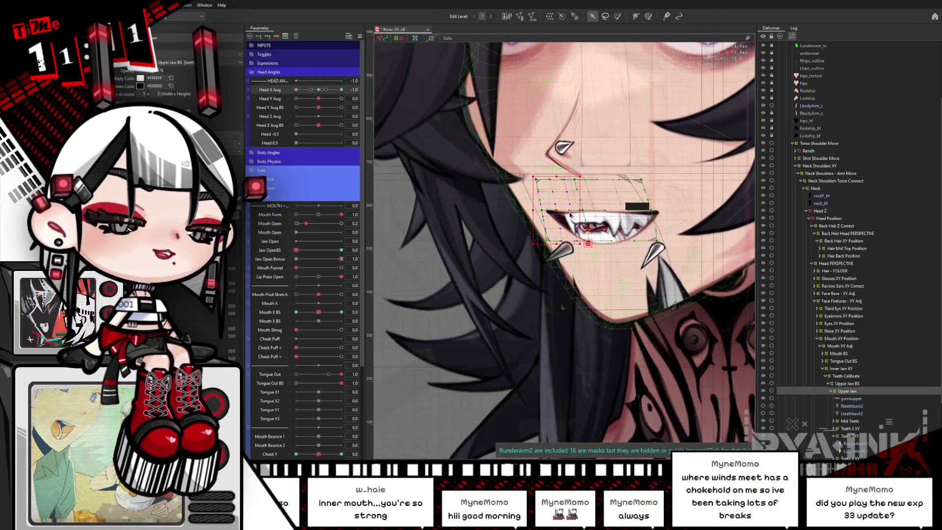
key(ctrl+h)
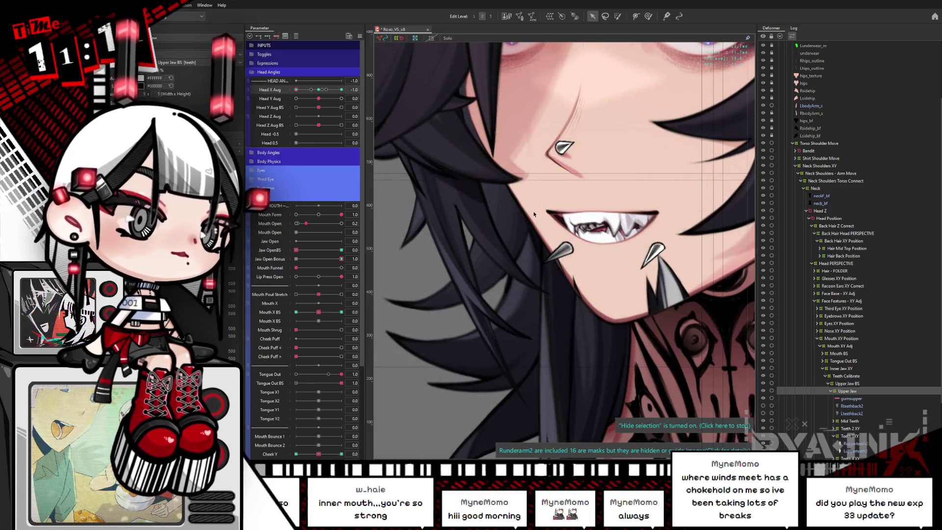
key(ctrl+h)
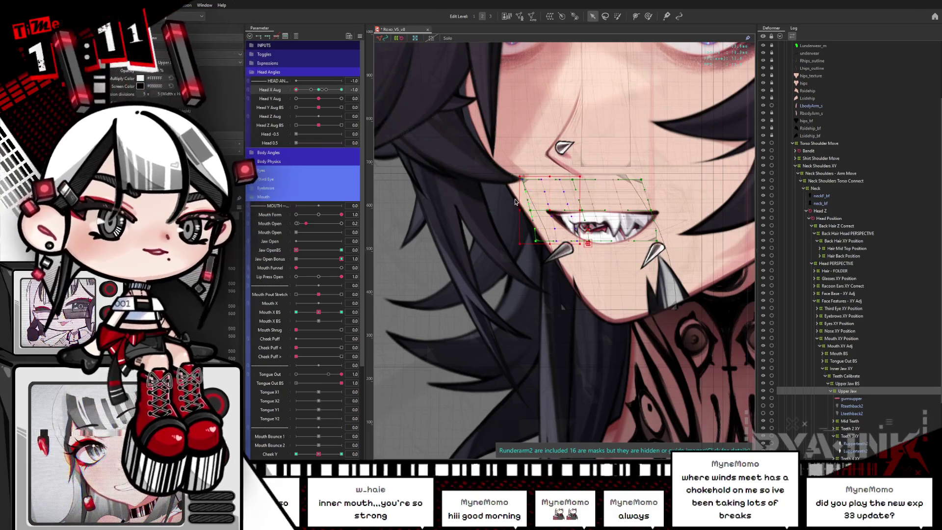
key(ctrl+h)
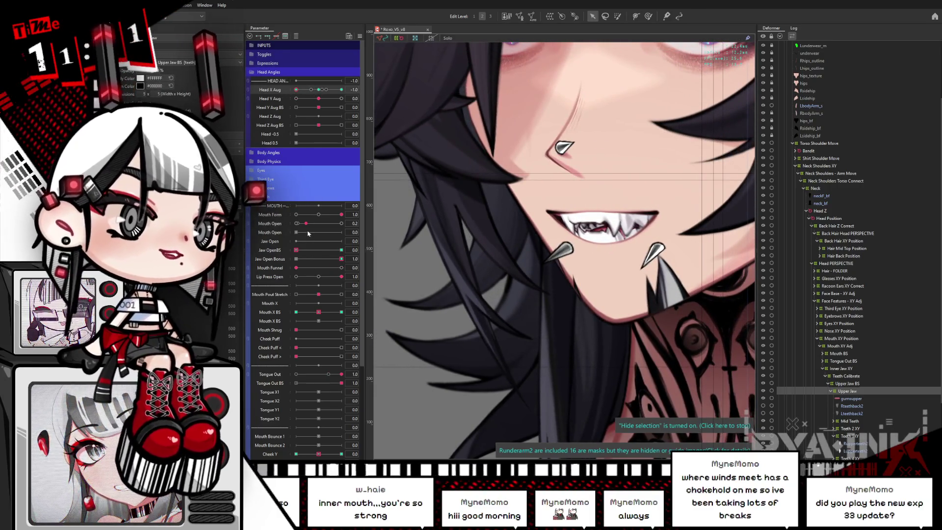
Step: Set Mouth Open to 0 and check the Upper Jaw warp with Head X Aug at 0 and -1
drag(305, 223, 295, 225)
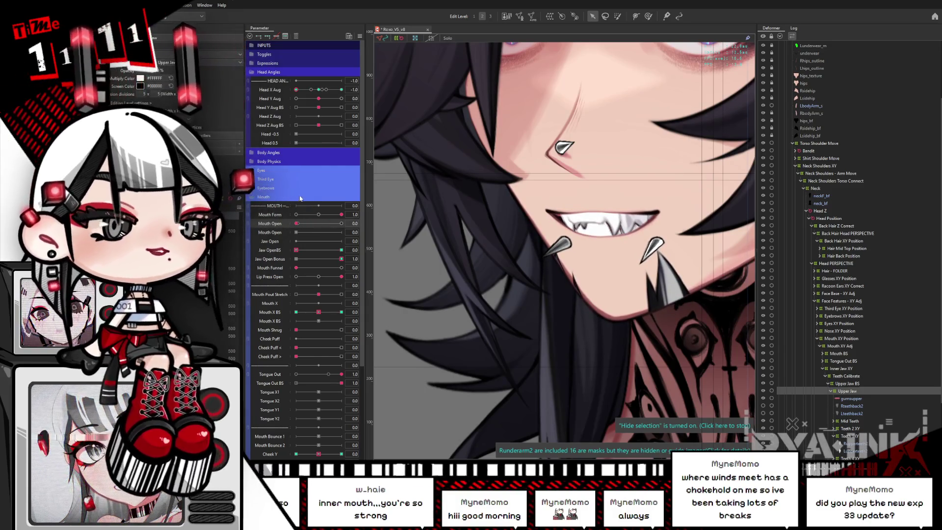
drag(312, 92, 292, 94)
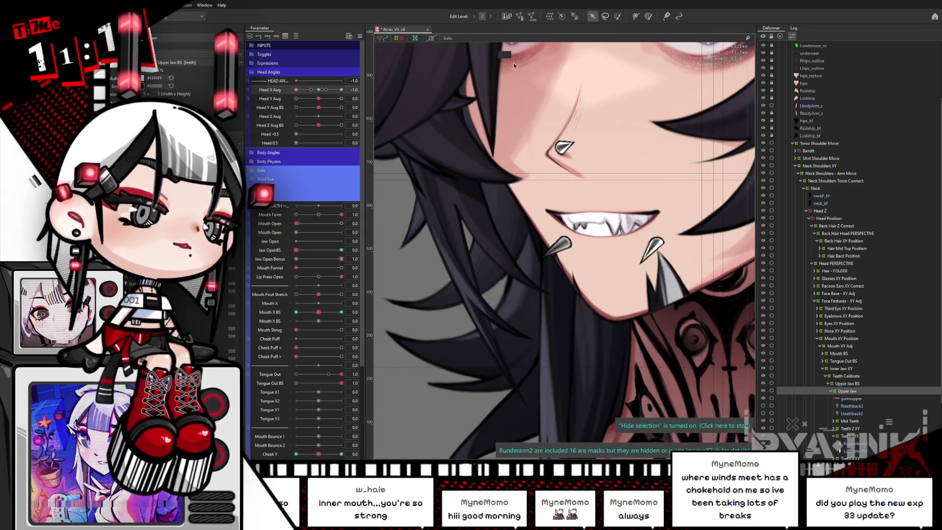
click(521, 212)
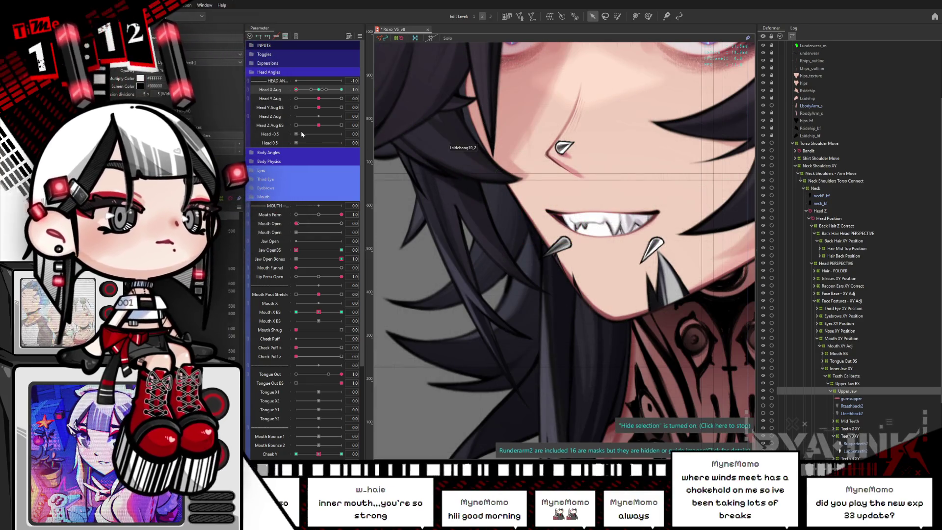
click(316, 90)
drag(316, 90, 296, 90)
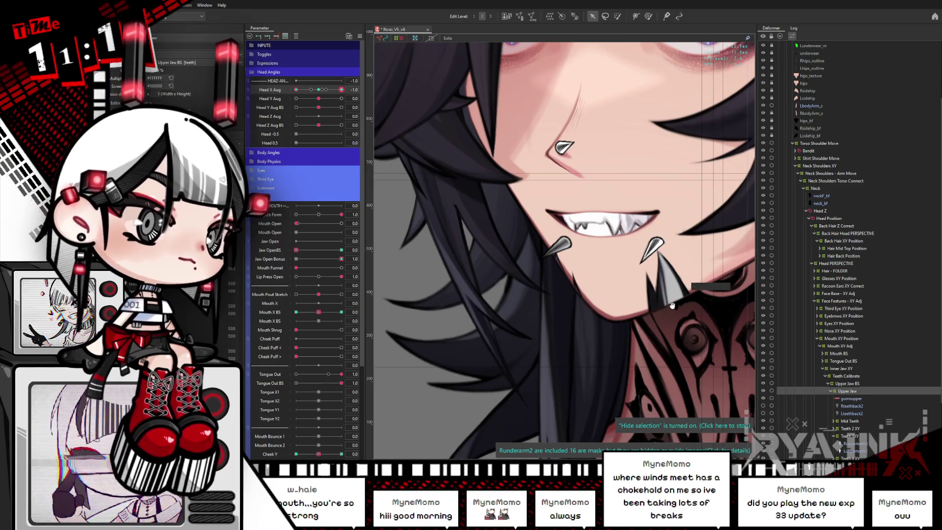
Step: Open the mouth to about 0.3 so the fangs show, and pick the deform brush
drag(633, 275, 593, 282)
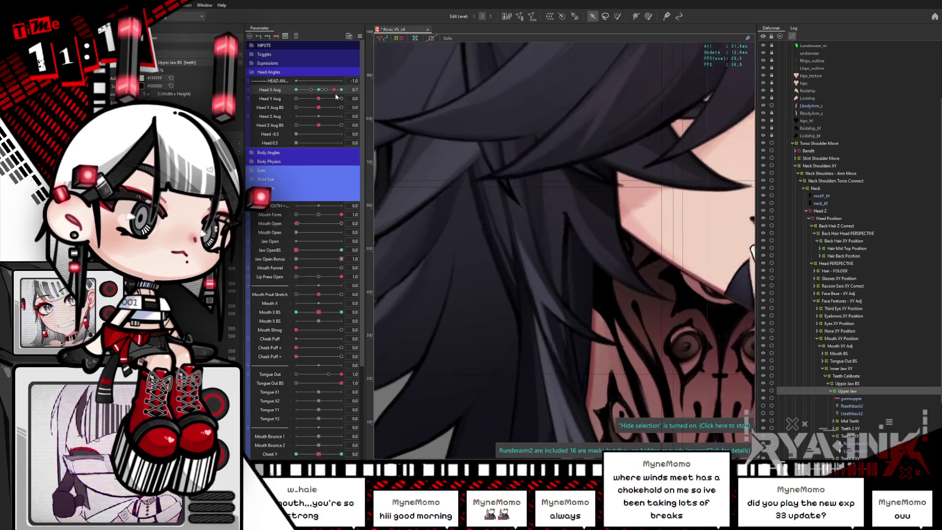
drag(300, 224, 347, 223)
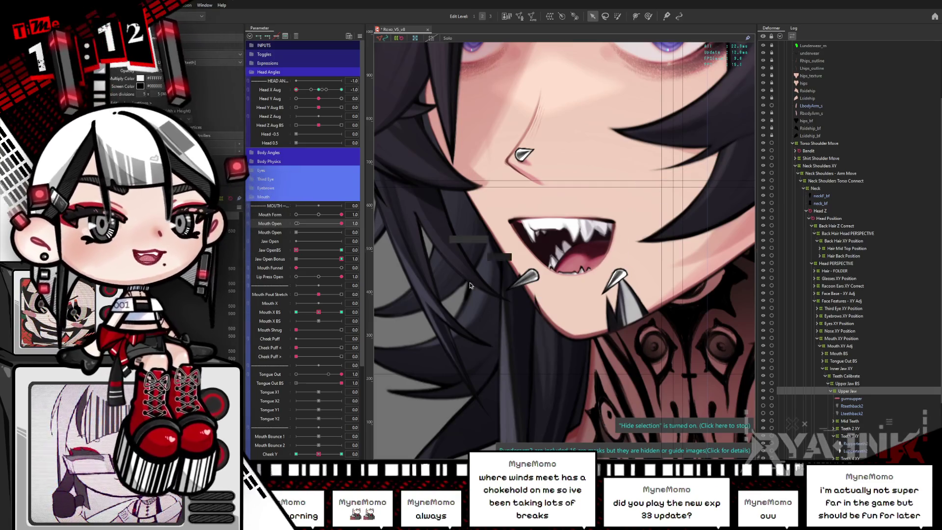
click(648, 20)
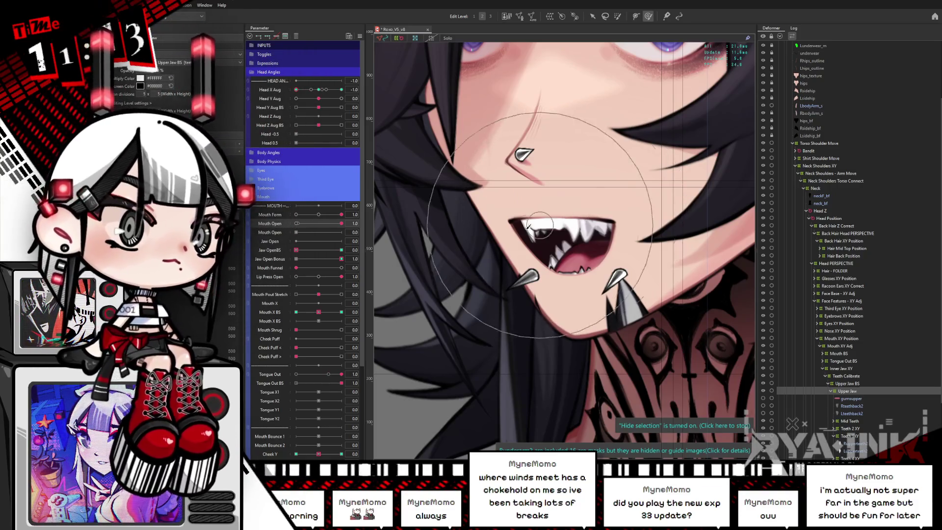
Step: Zoom to the mouth, expand Teeth 2 XY under Mid Teeth, and select teethtop2R and teethtop2L
scroll(533, 246, up, 1)
scroll(533, 247, up, 1)
drag(533, 247, 545, 222)
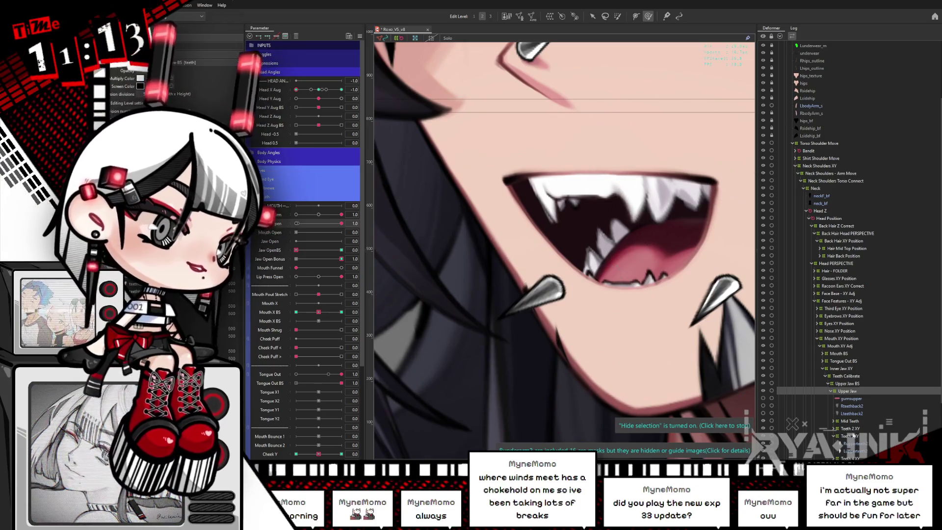
scroll(929, 397, down, 1)
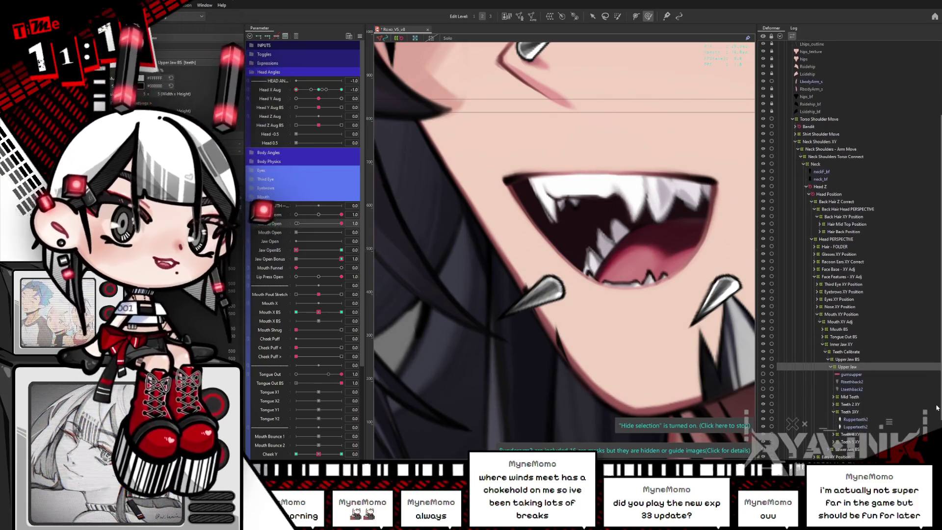
scroll(932, 363, down, 1)
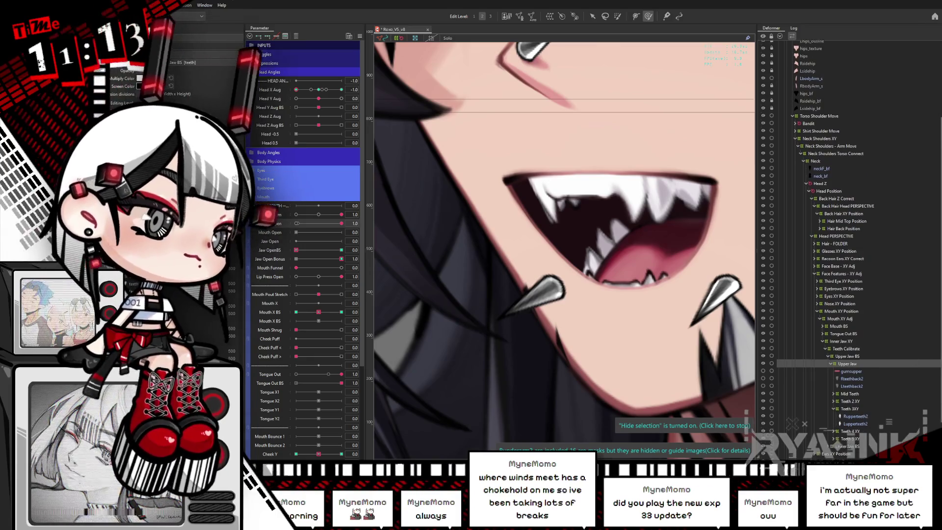
scroll(909, 385, down, 2)
click(857, 346)
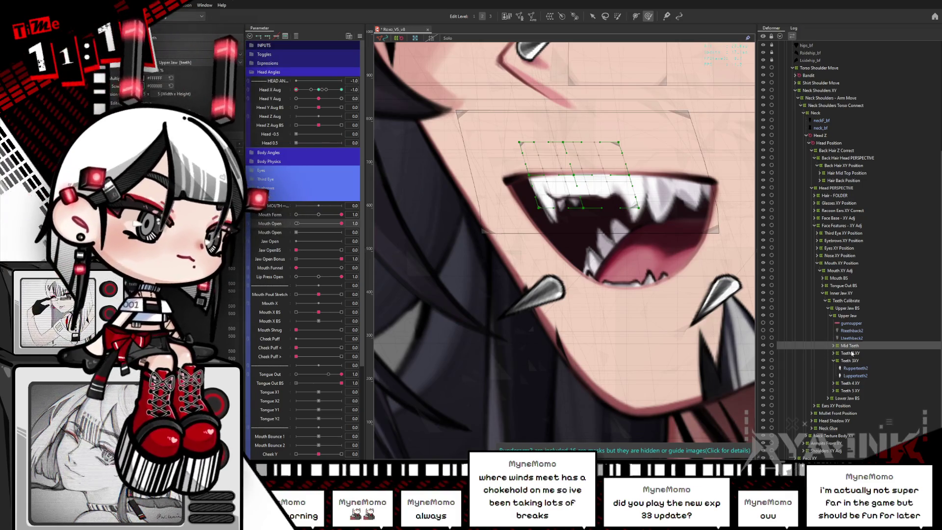
click(837, 354)
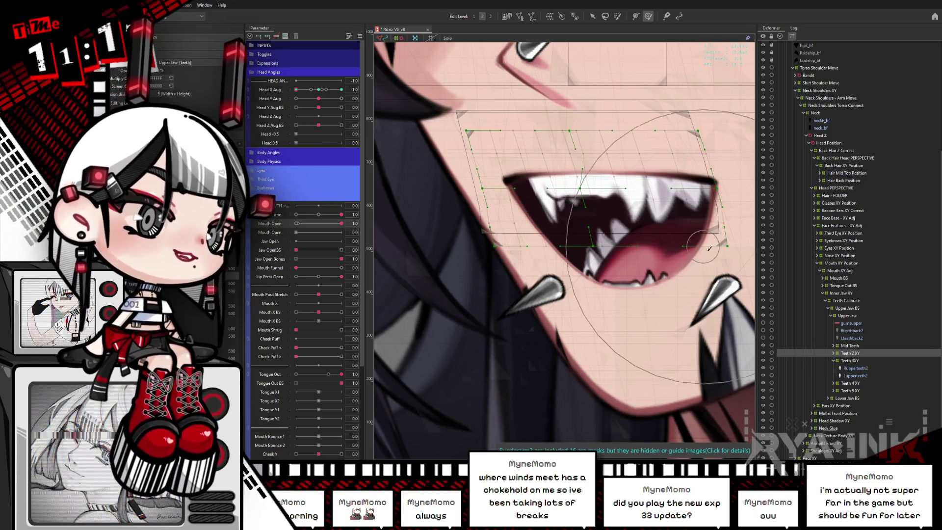
click(834, 353)
click(840, 354)
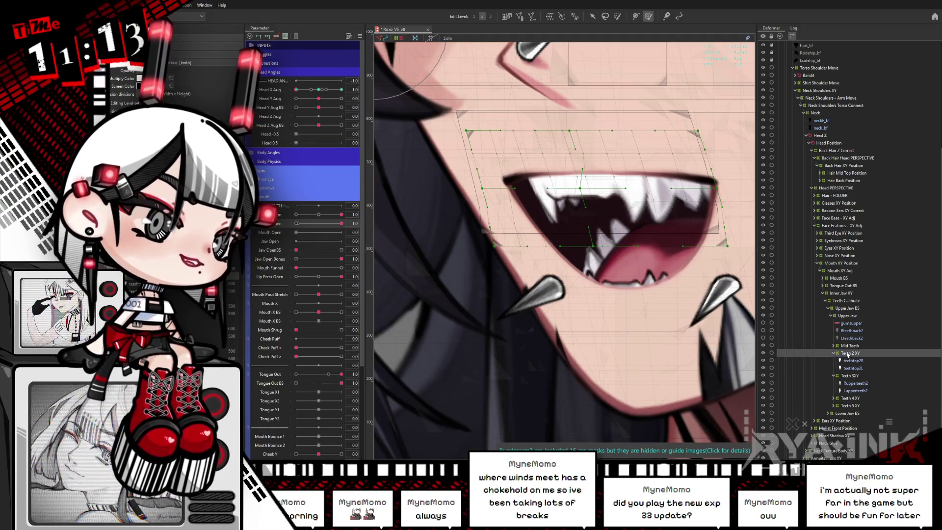
shift+click(853, 368)
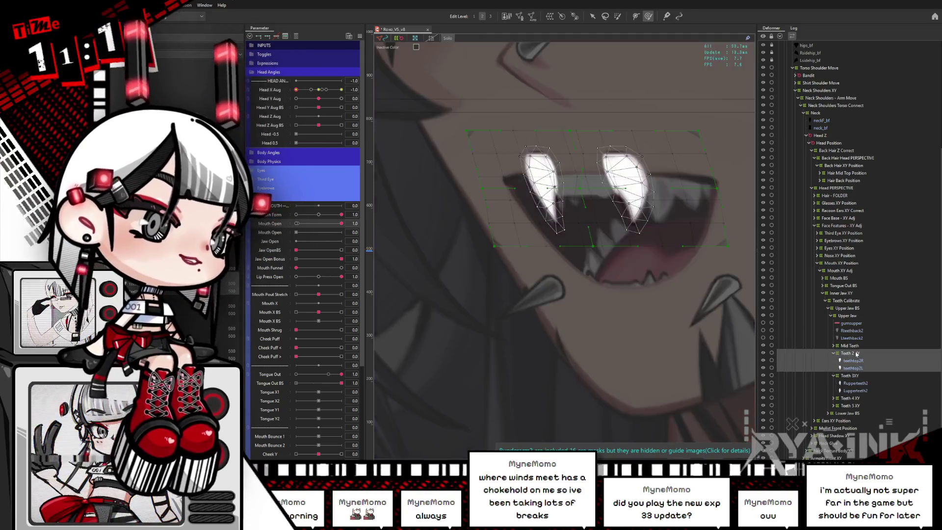
Step: Collapse Teeth 2 XY and select just the Teeth 3XY deformer
click(851, 355)
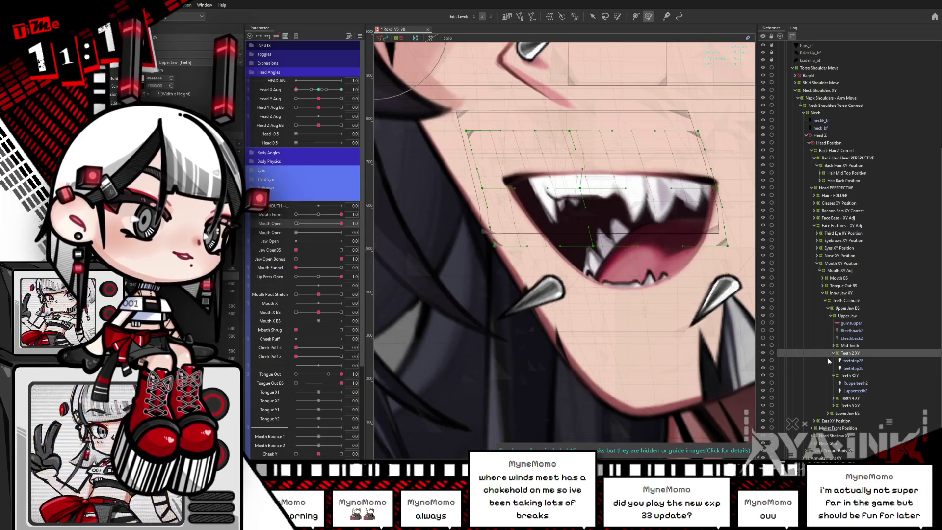
click(835, 353)
click(849, 368)
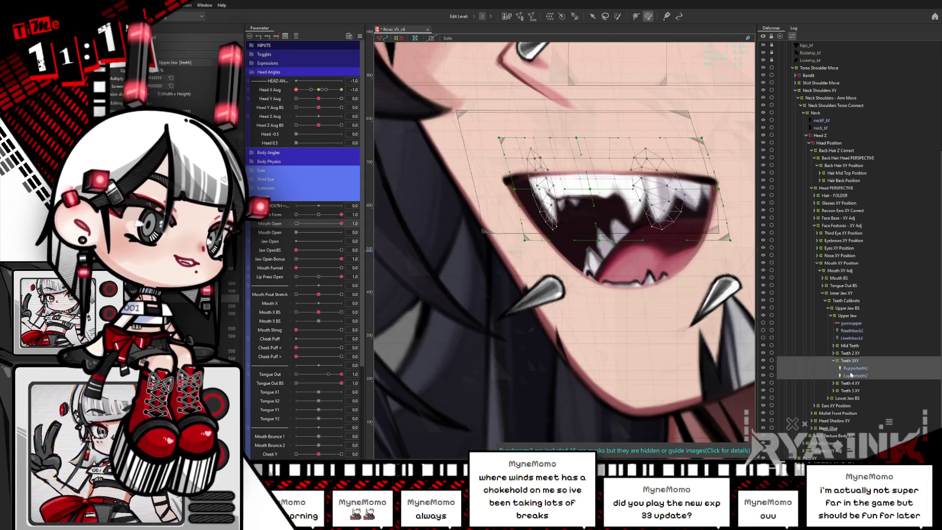
click(850, 361)
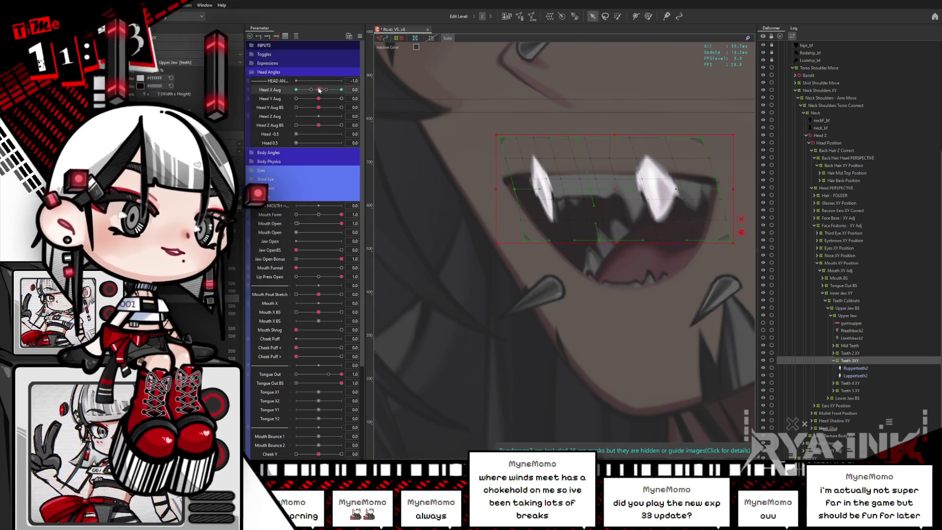
Step: Set Head X Aug to -1, shift the fang points right, and brush-deform the upper fangs
drag(319, 90, 380, 113)
drag(628, 194, 462, 185)
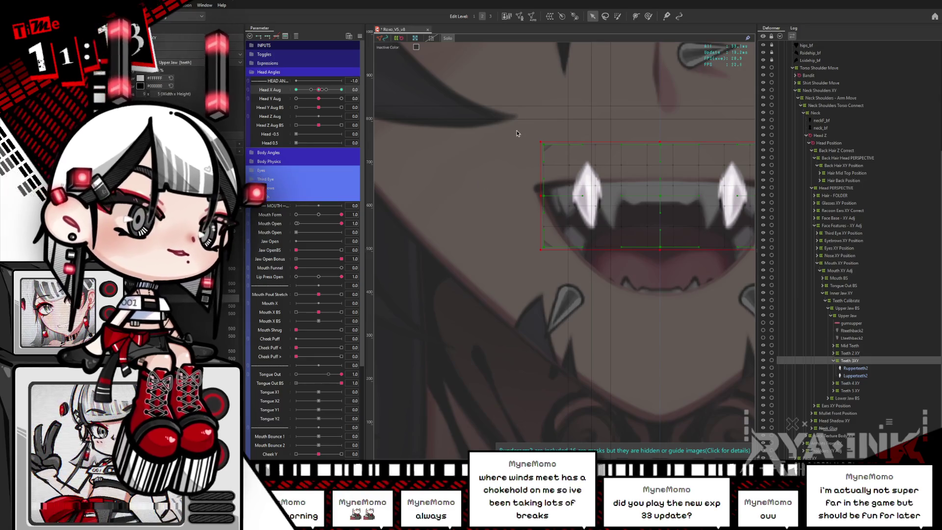
drag(321, 97, 654, 222)
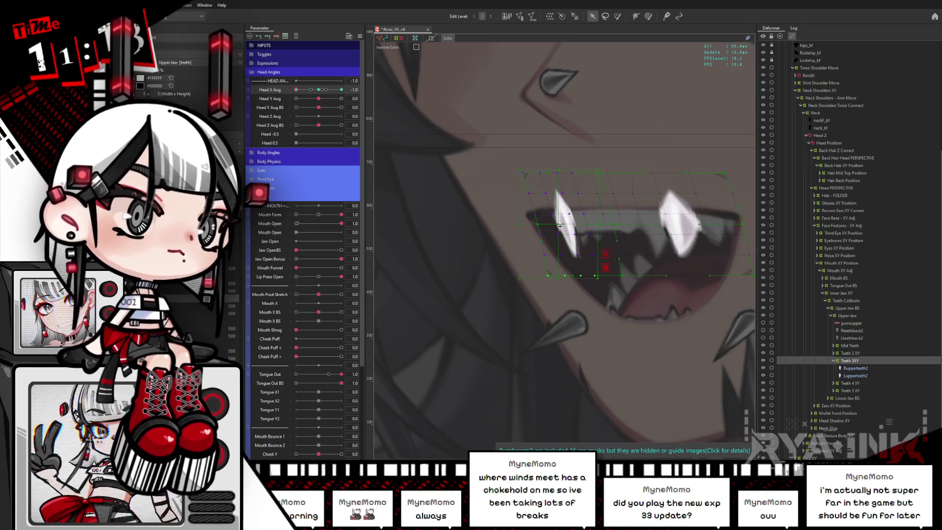
drag(560, 226, 566, 226)
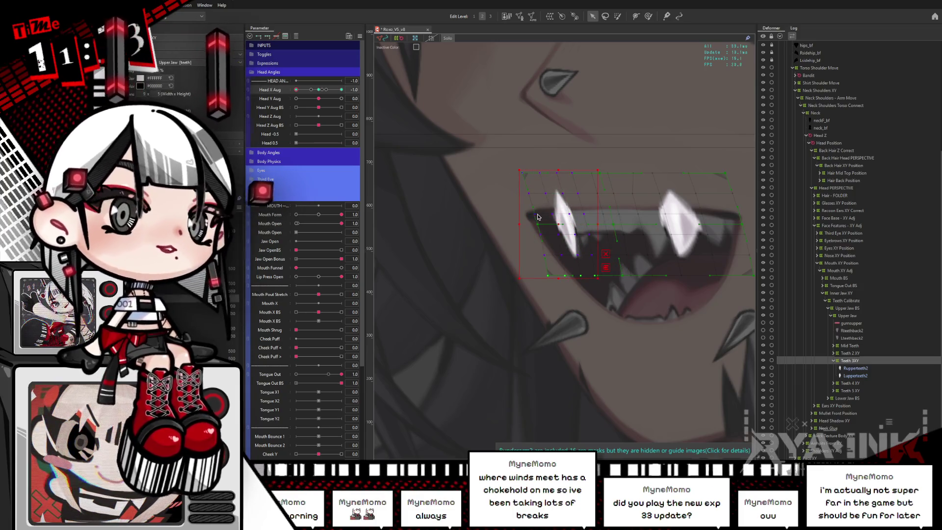
click(649, 18)
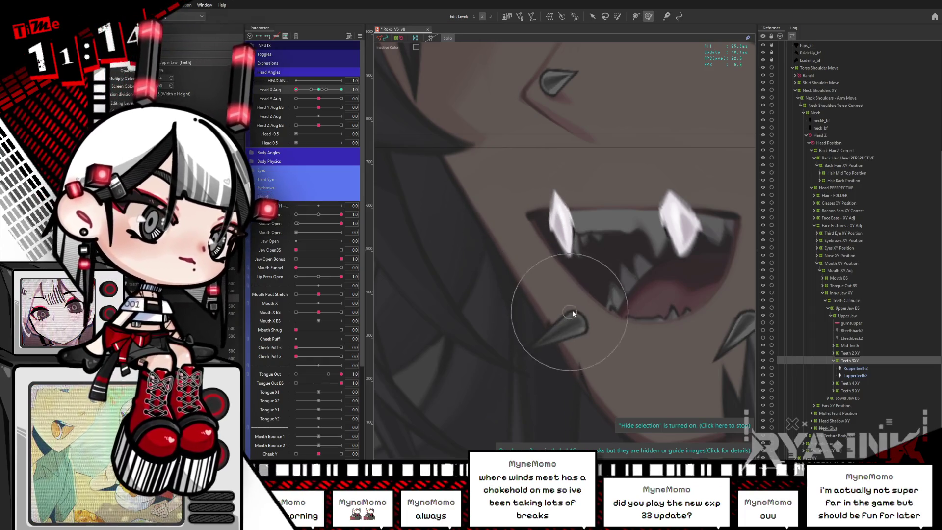
click(541, 303)
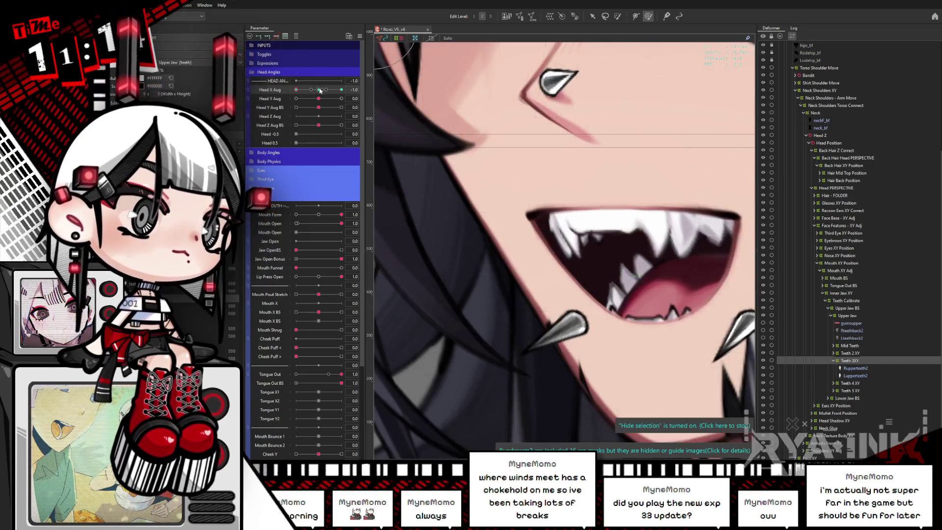
Step: Check teeth at a partial head turn, then select Teeth 5 XY, Mid Teeth, Teeth 2 XY and Teeth 3XY
mouse_move(296, 90)
mouse_down()
mouse_move(306, 95)
mouse_move(289, 119)
mouse_up()
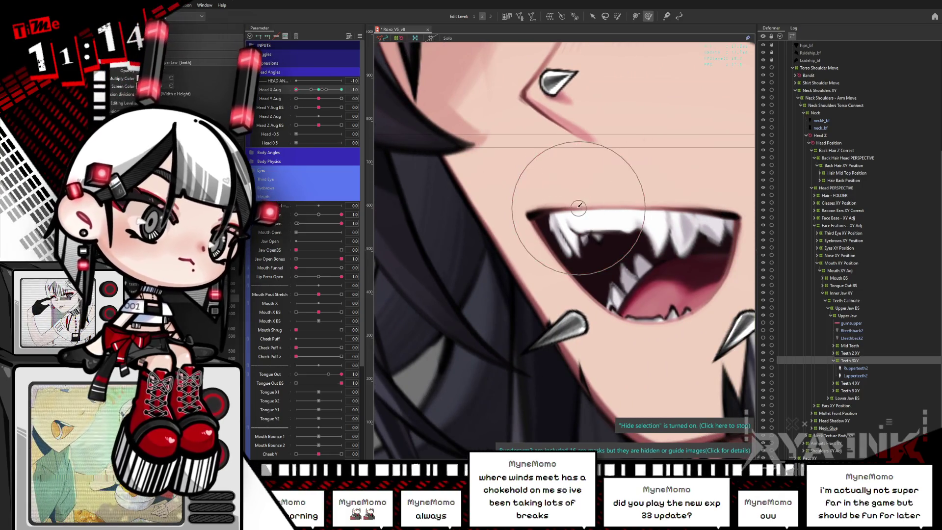
drag(575, 191, 542, 163)
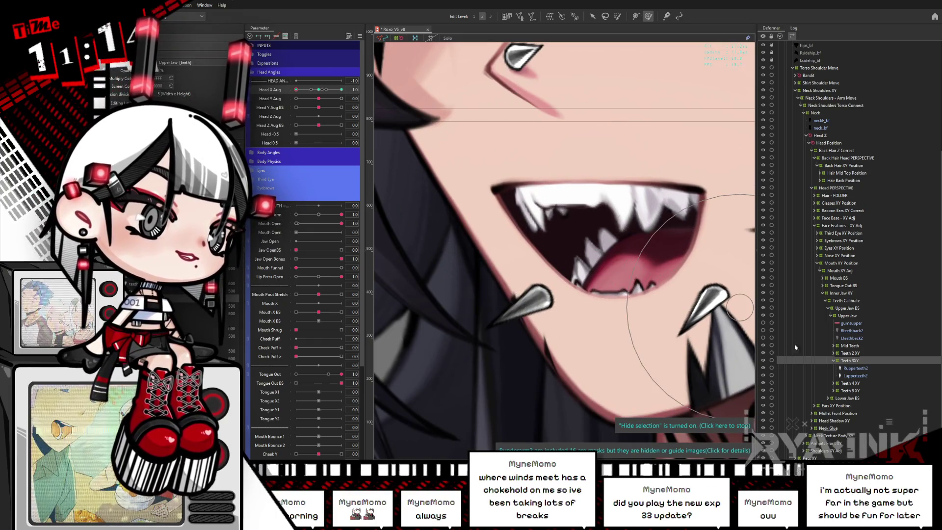
click(852, 353)
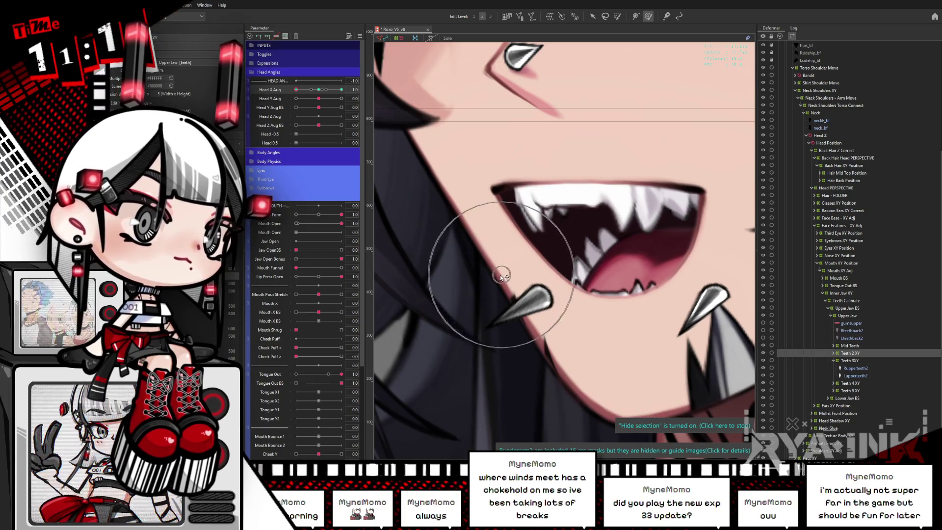
click(850, 383)
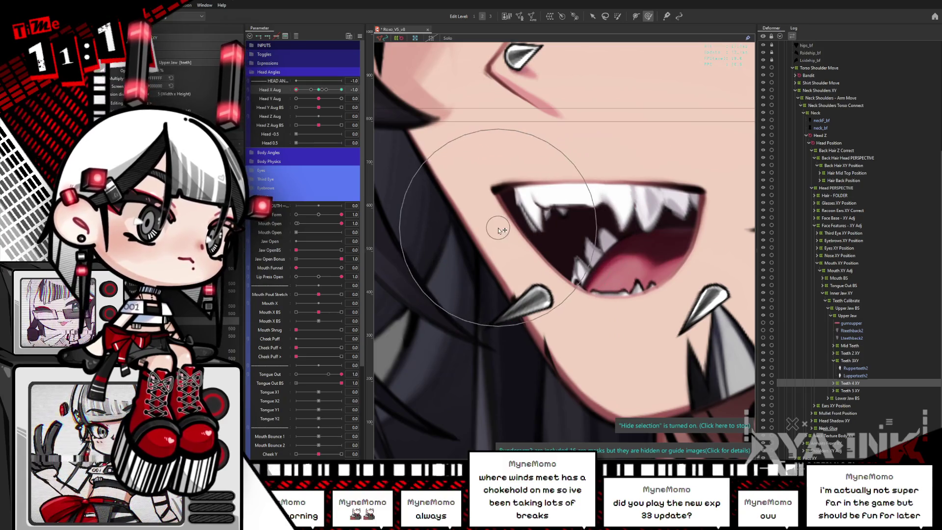
mouse_move(296, 89)
mouse_down()
mouse_move(305, 90)
mouse_move(296, 89)
mouse_up()
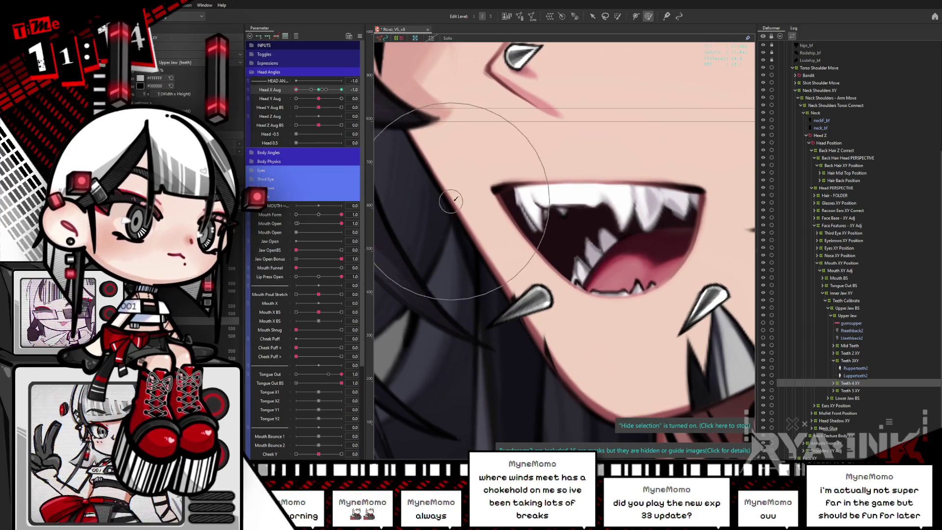
click(850, 391)
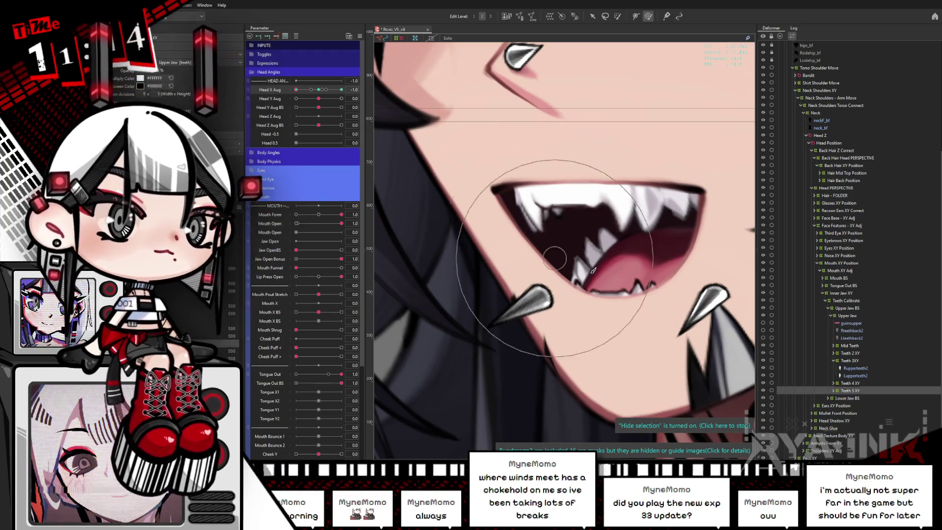
ctrl+click(850, 383)
ctrl+click(850, 360)
ctrl+click(850, 353)
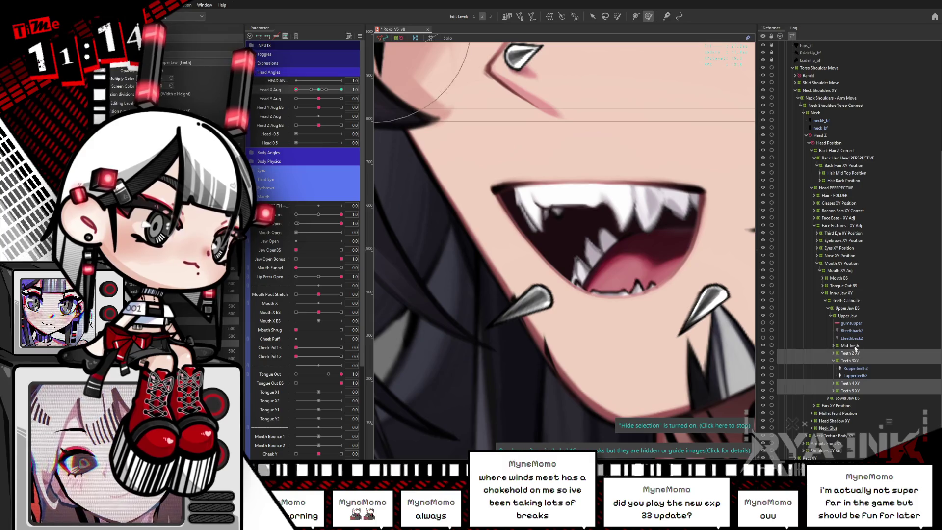
Step: Add Teeth 4 XY, key all teeth deformers at neutral Head X Aug, and preview the poses
ctrl+click(850, 345)
click(319, 90)
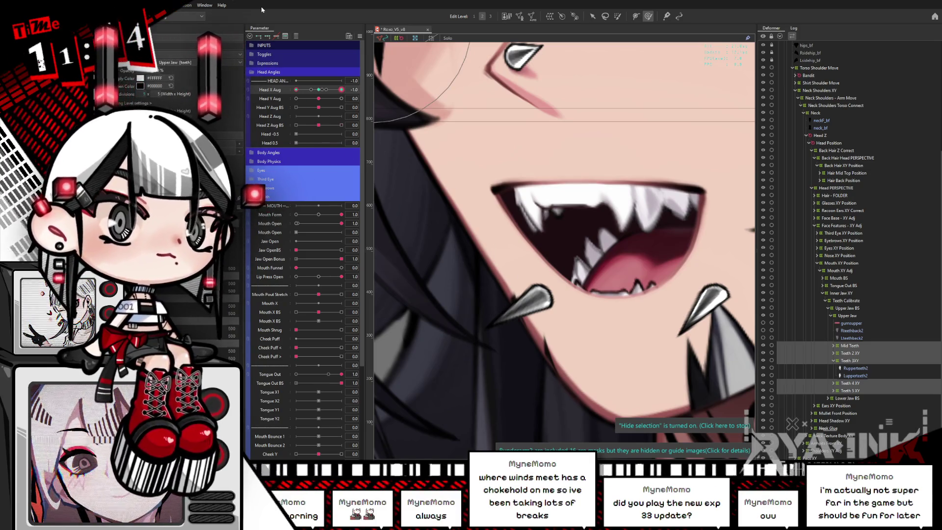
scroll(463, 192, down, 3)
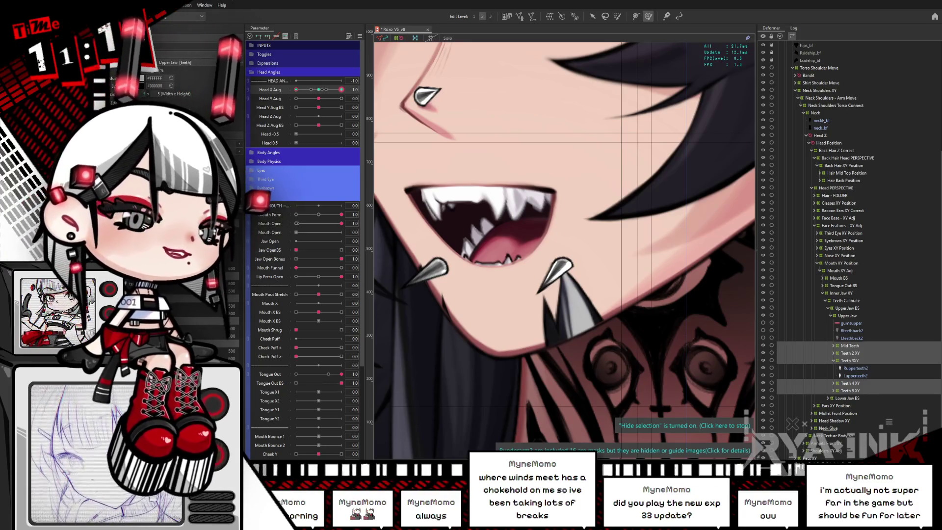
drag(319, 105, 426, 207)
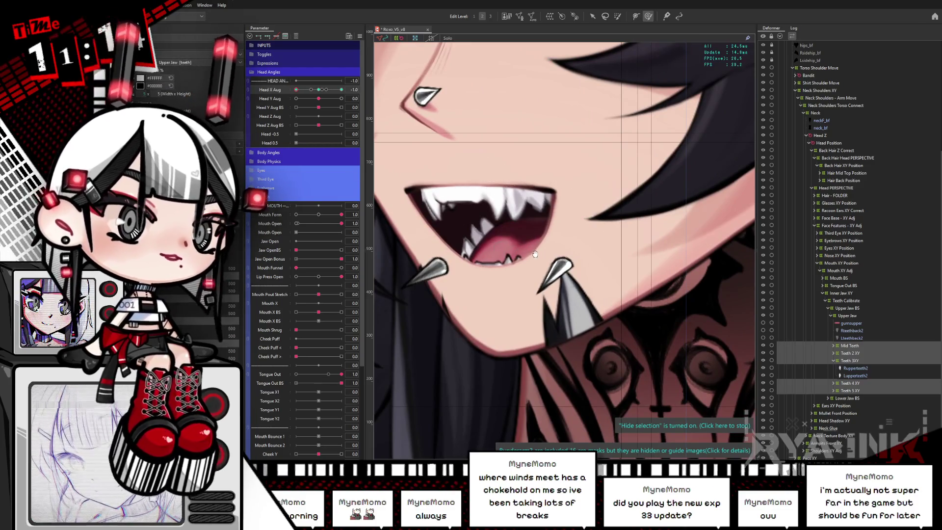
drag(530, 265, 626, 293)
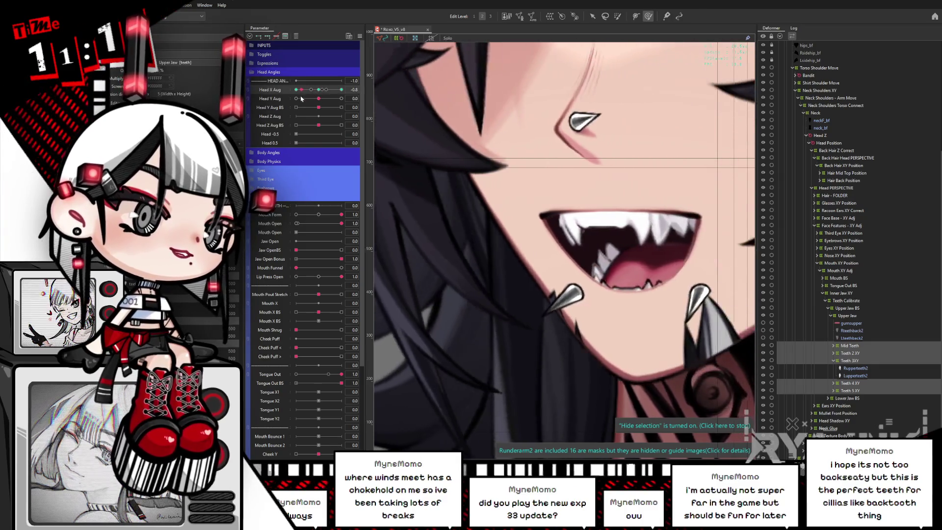
Step: Select the Rupperteeth2 mesh and toggle the inactive-colour view on and off
click(855, 368)
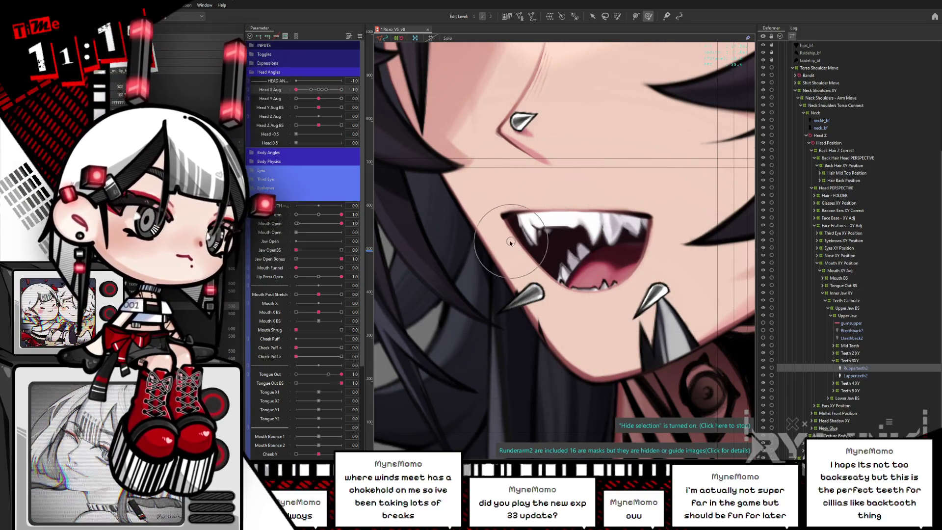
key(ctrl+shift+h)
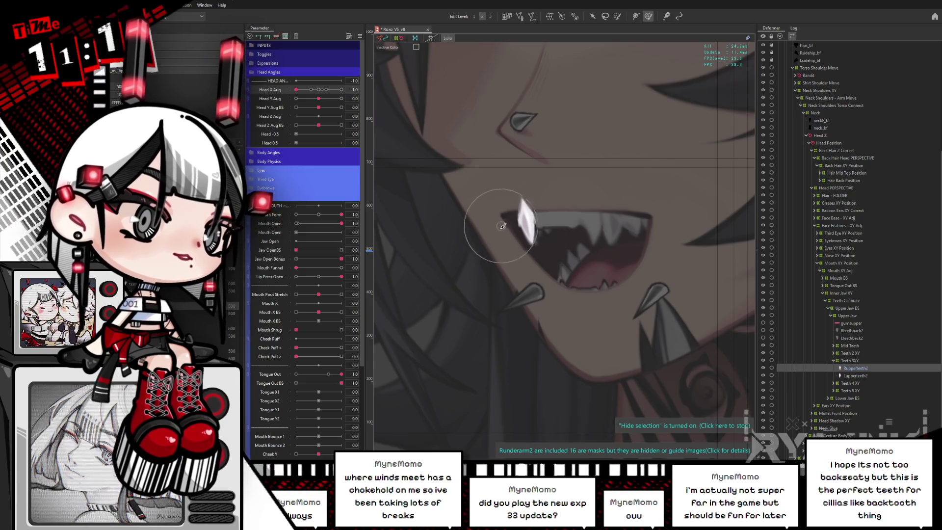
key(ctrl+shift+h)
scroll(554, 230, down, 2)
scroll(579, 223, down, 2)
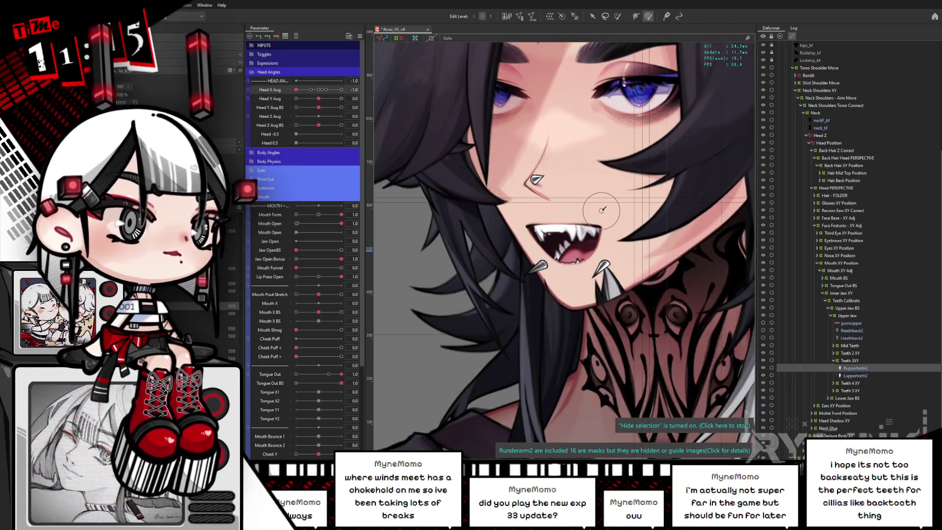
scroll(584, 222, up, 2)
scroll(583, 226, up, 2)
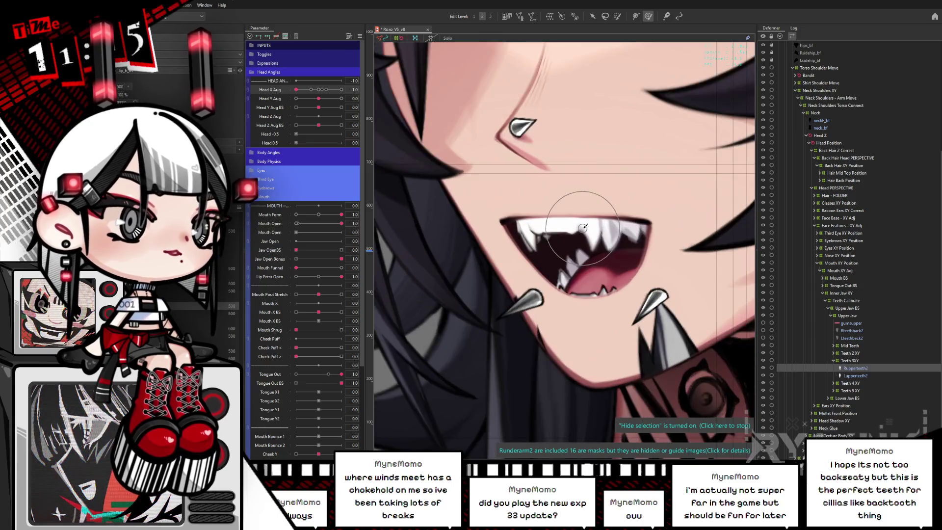
Step: Select Teeth 4 XY and swing Head X Aug through its range, ending at far left
mouse_move(296, 90)
mouse_down()
mouse_move(306, 90)
mouse_move(296, 89)
mouse_up()
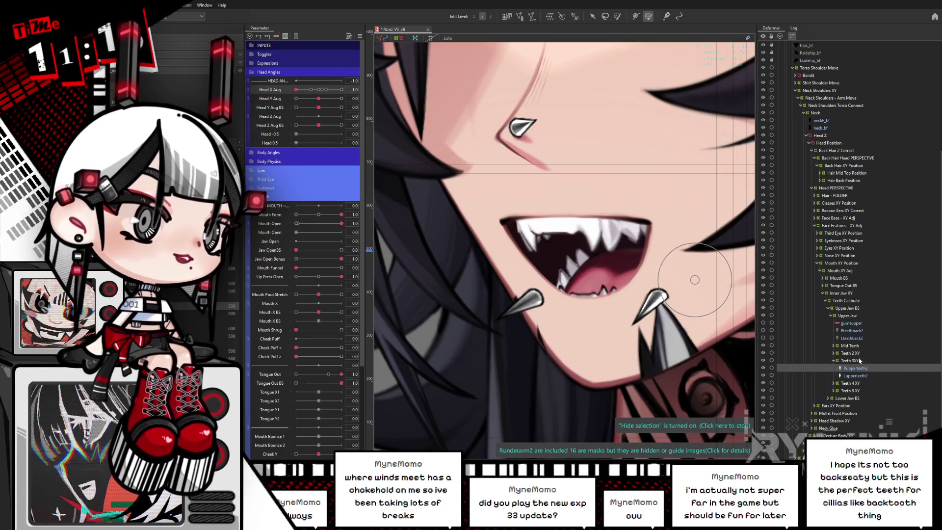
click(858, 384)
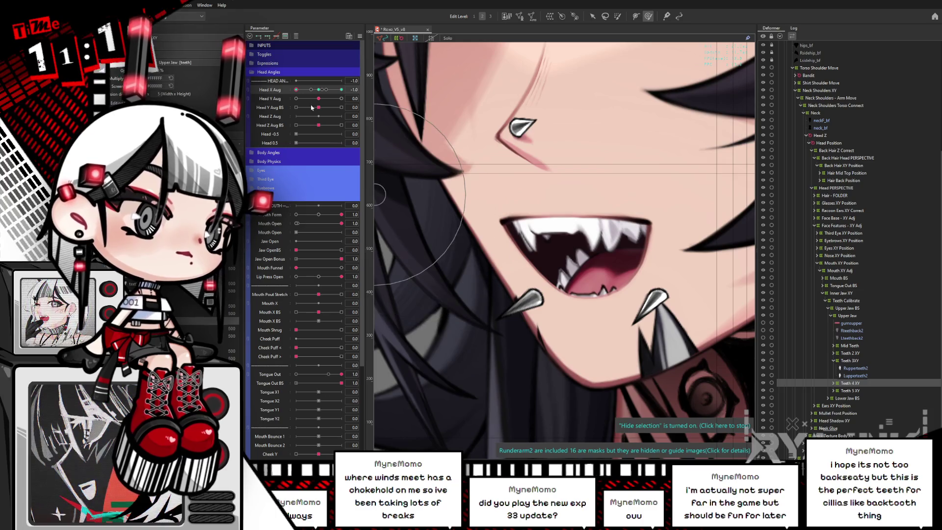
drag(325, 93, 295, 98)
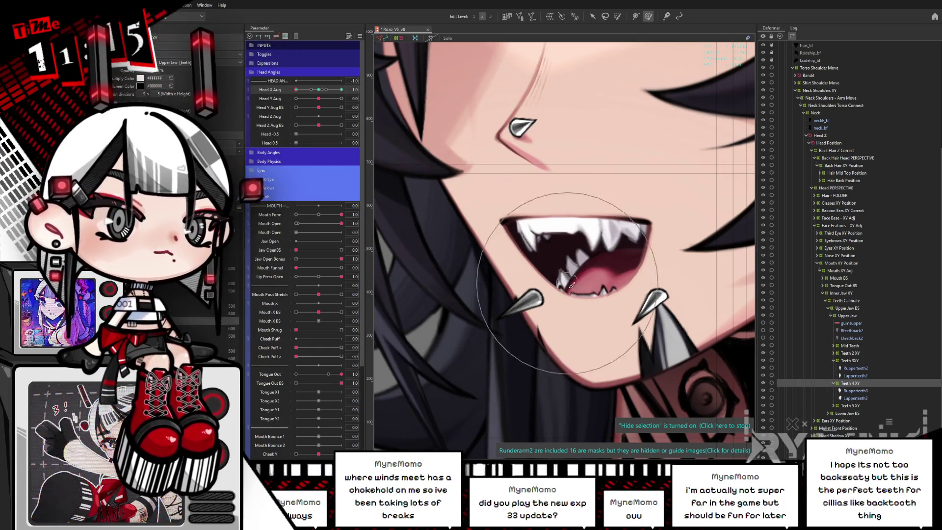
drag(319, 90, 320, 90)
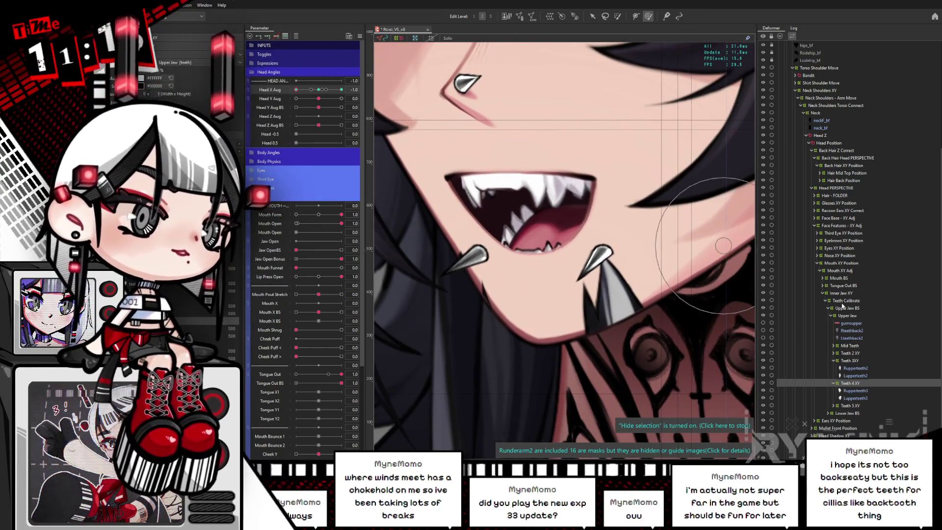
Step: Duplicate the teethtop2R tooth mesh from Teeth 2 XY and reshape it with the deform brush
click(834, 353)
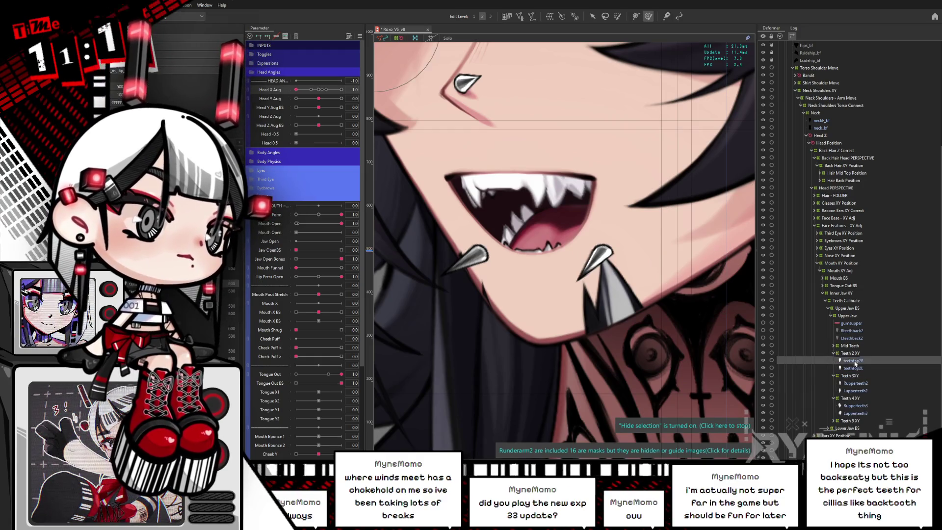
click(851, 361)
click(818, 314)
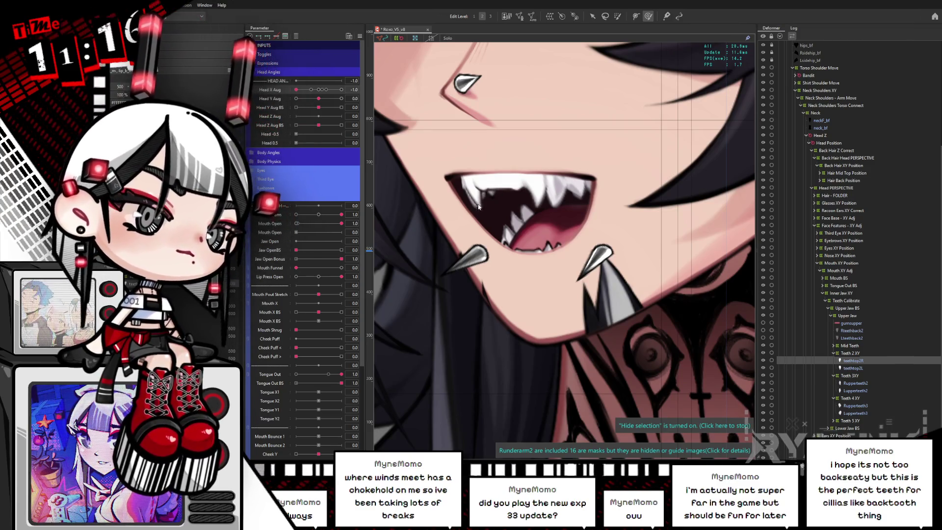
key(ctrl+d)
key(b)
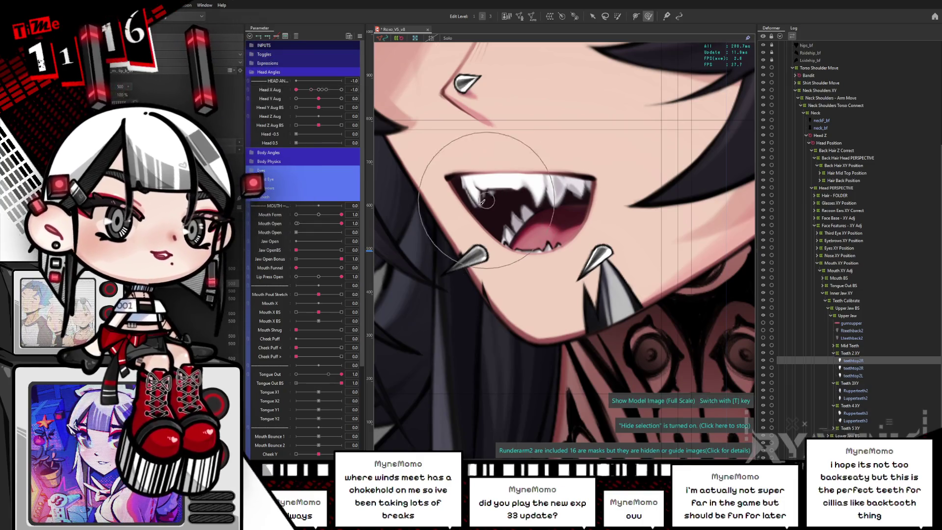
drag(488, 211, 505, 216)
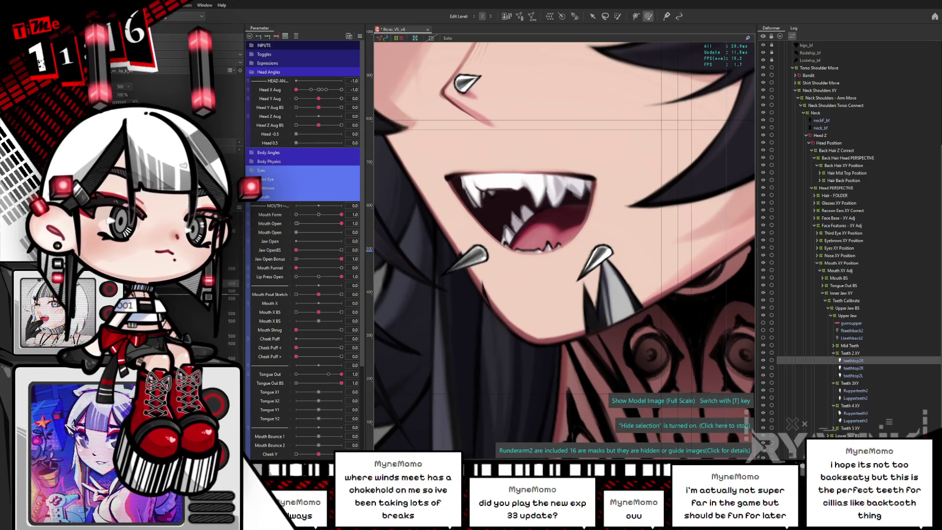
Step: Select the duplicate tooth and compare it at Head X Aug 0 and -1
click(854, 368)
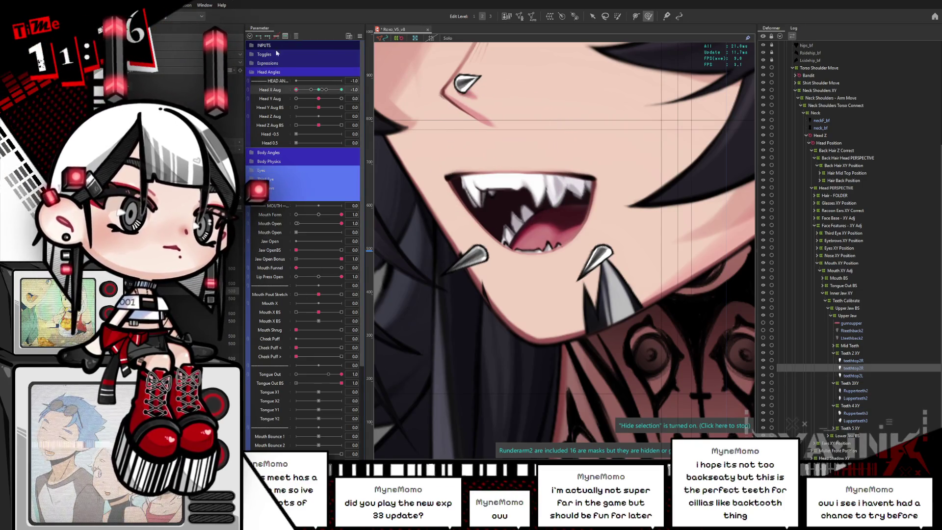
click(319, 91)
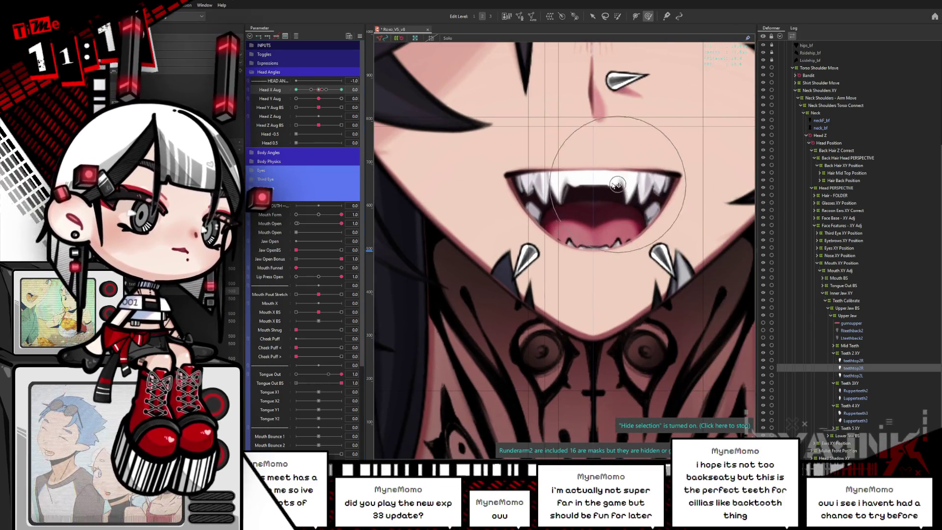
click(295, 90)
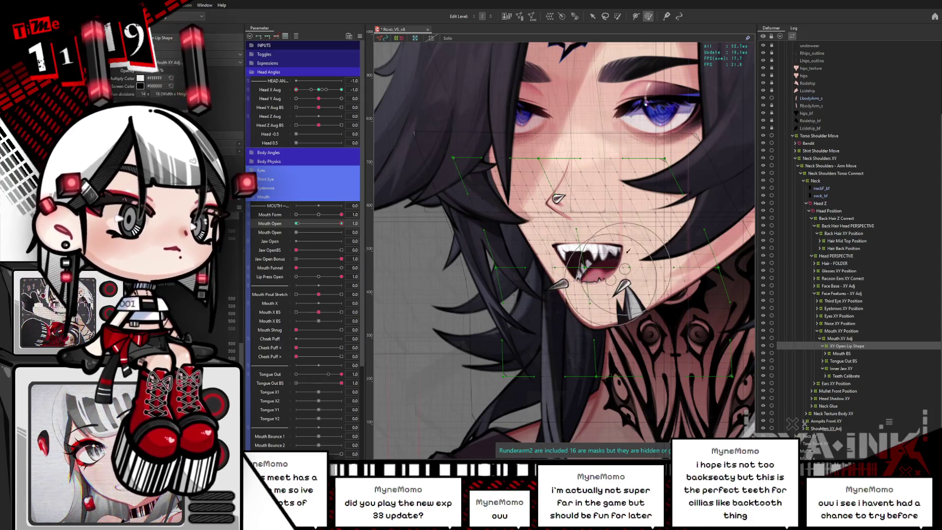
Step: Swing the head, hide the overlay, and drag Mouth Open to 0 for a grin
drag(308, 93, 297, 97)
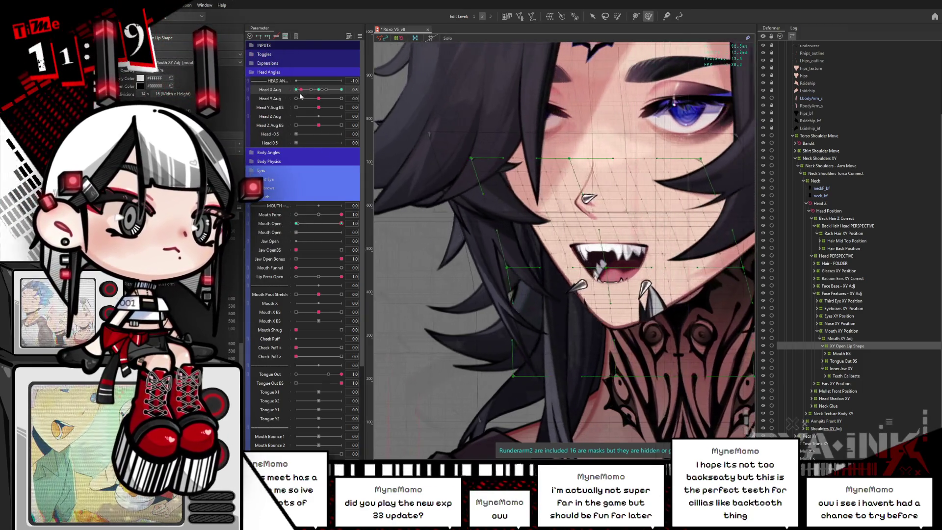
key(ctrl+h)
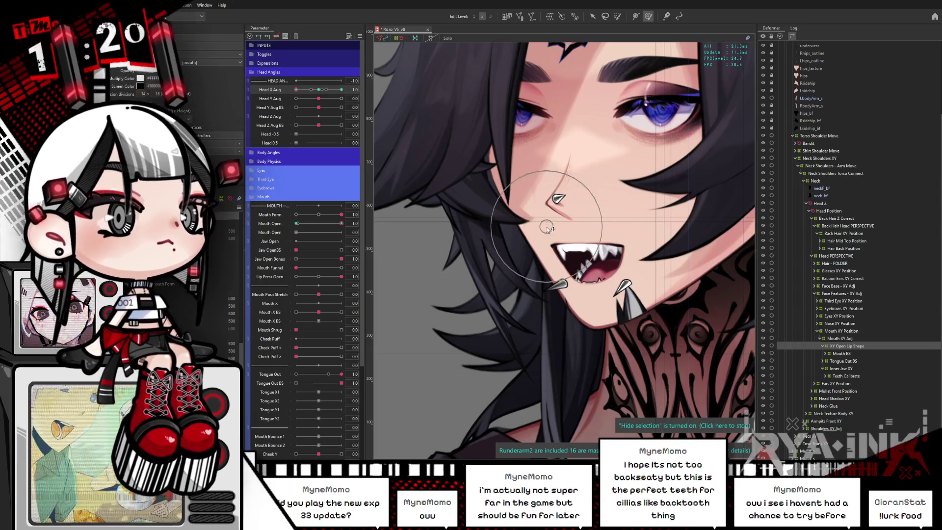
mouse_move(339, 227)
mouse_down()
mouse_move(289, 239)
mouse_move(342, 230)
mouse_up()
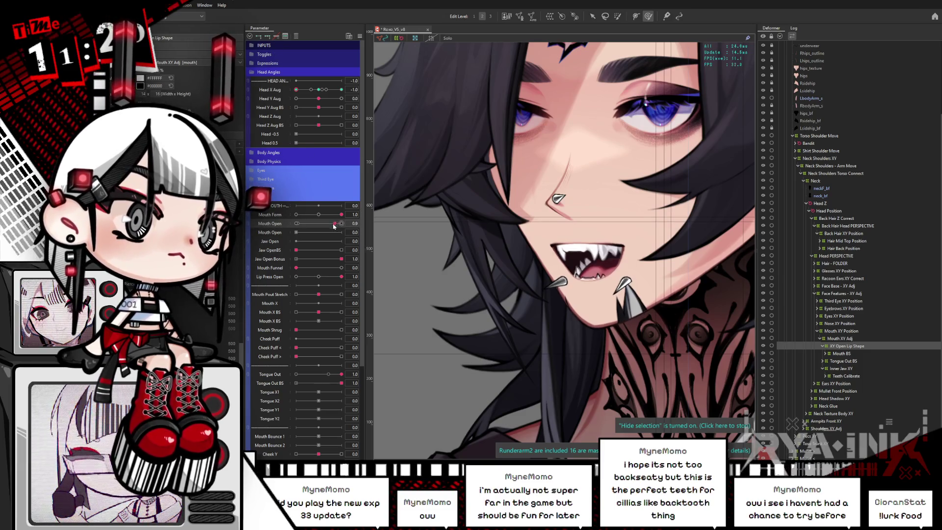
drag(335, 226, 300, 228)
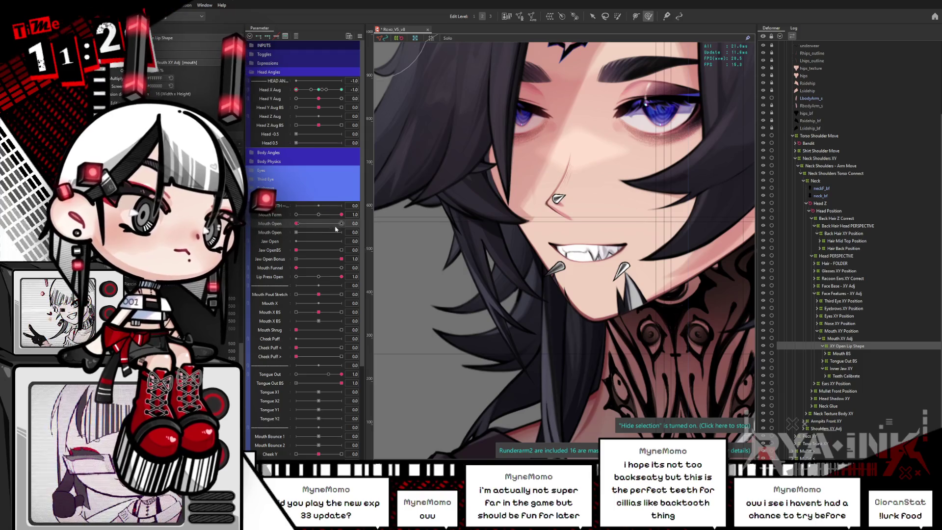
Step: Nudge the XY Open Lip Shape warp points around the closed mouth, then test head turns
click(591, 231)
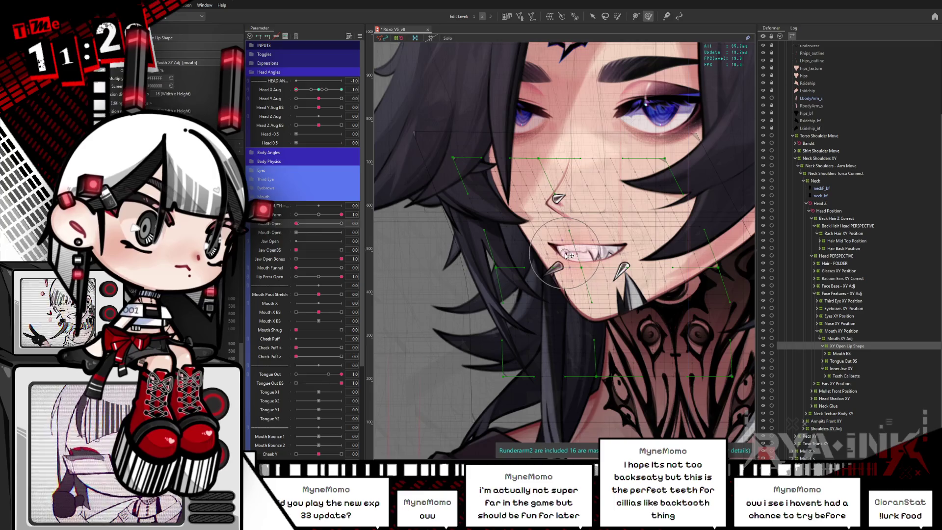
drag(569, 256, 582, 251)
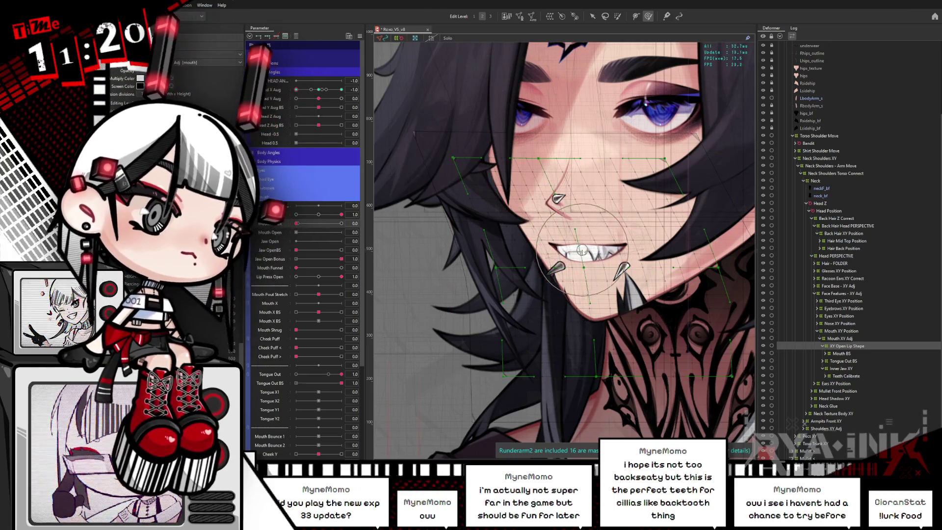
key(ctrl+h)
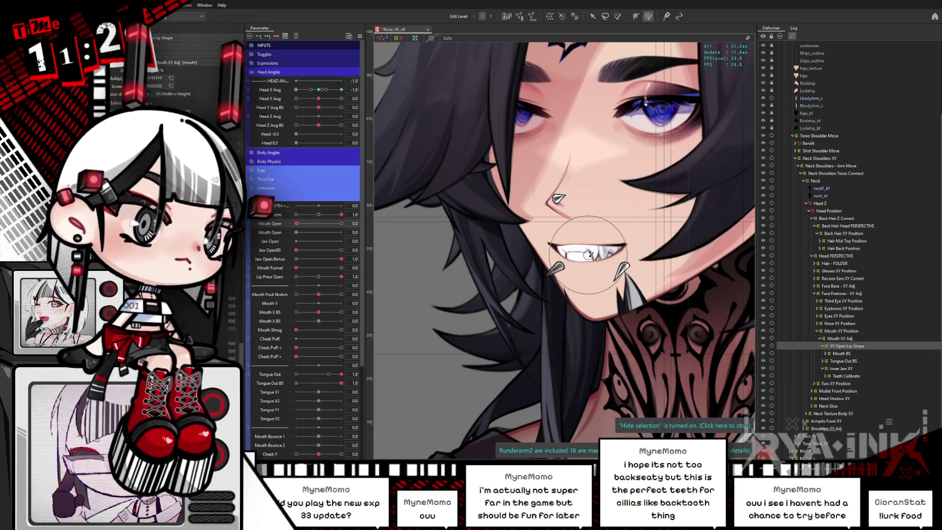
drag(298, 90, 295, 99)
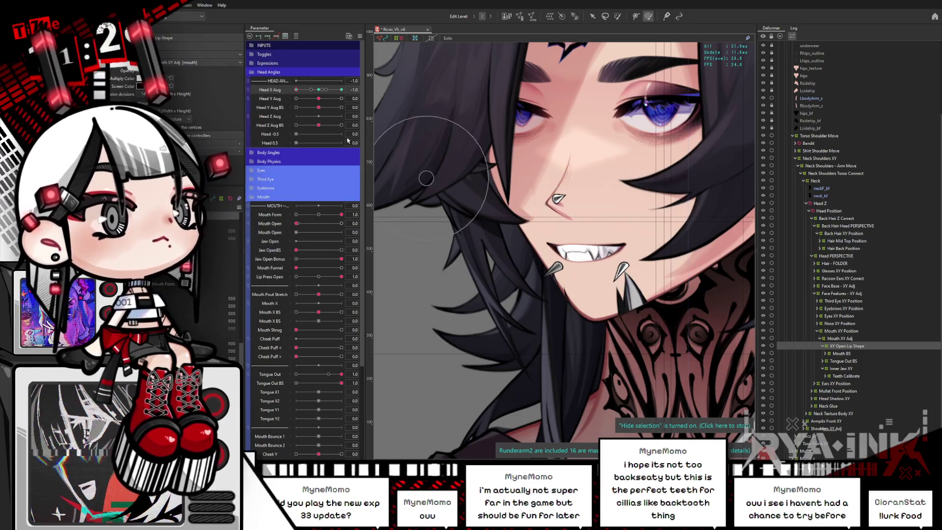
drag(315, 91, 284, 101)
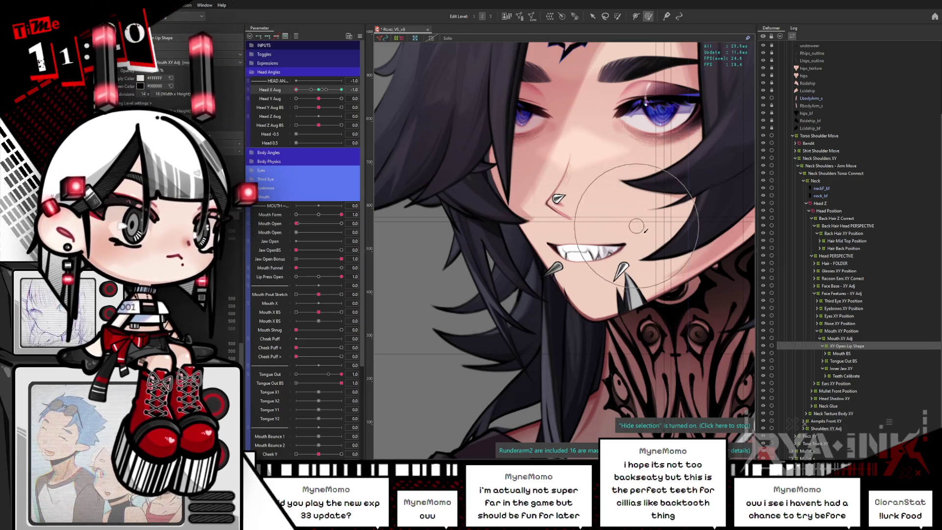
drag(636, 226, 559, 255)
scroll(560, 253, down, 1)
scroll(560, 254, down, 3)
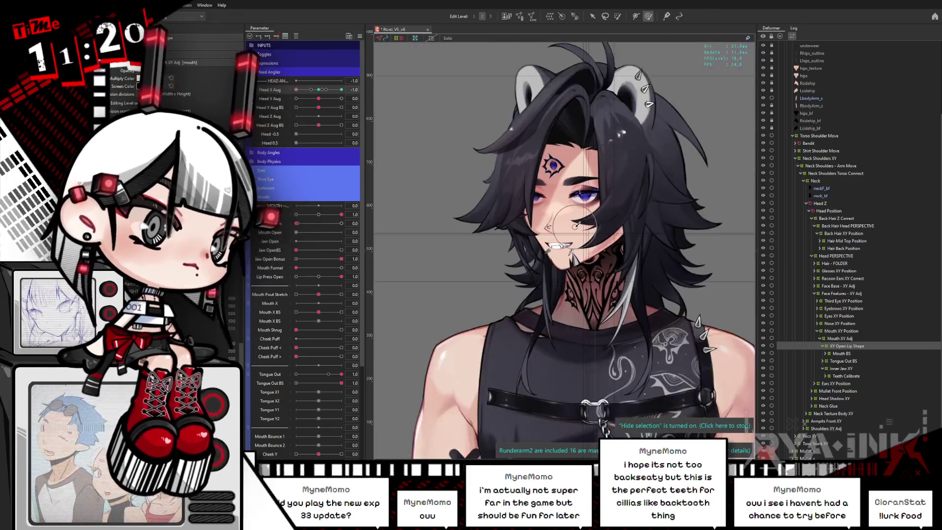
scroll(563, 237, up, 3)
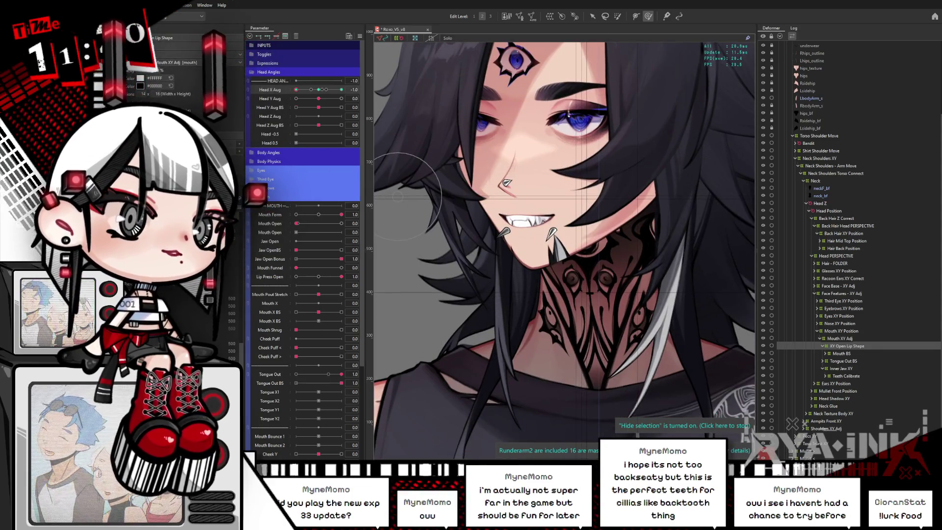
click(267, 197)
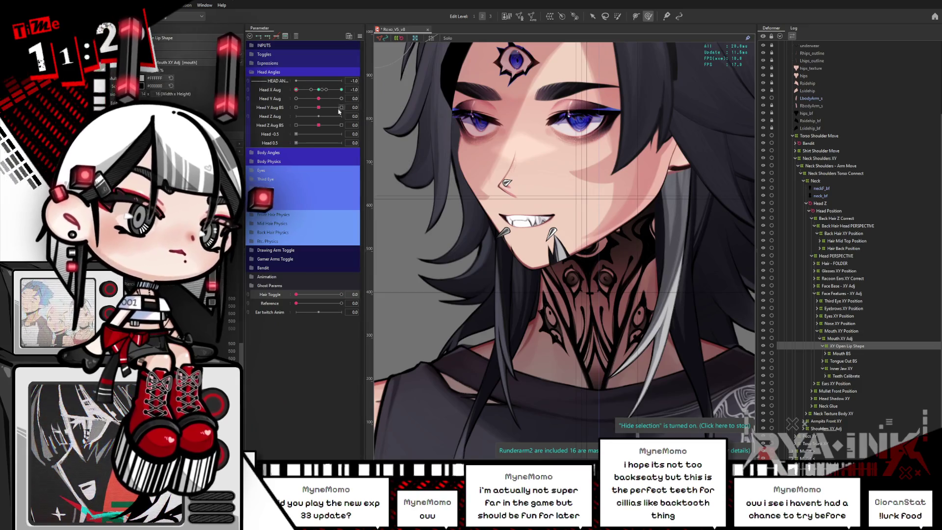
drag(318, 94, 294, 96)
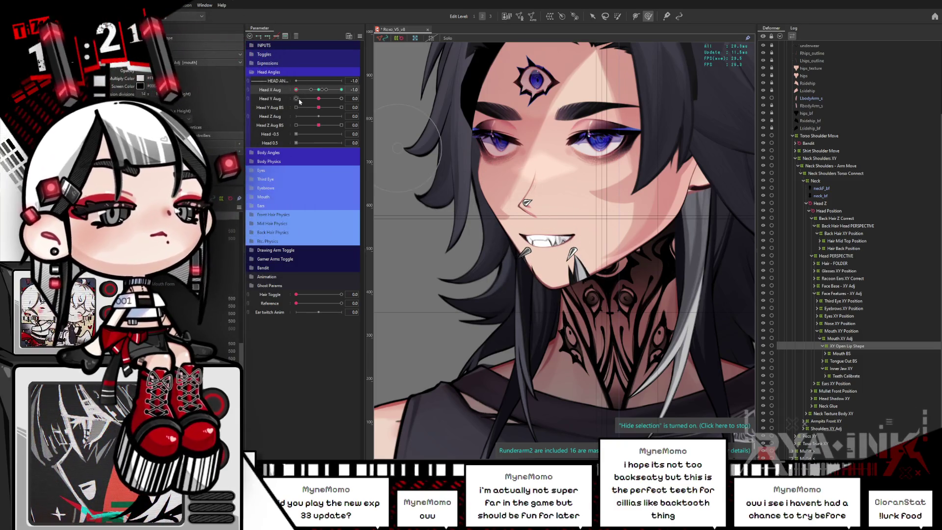
mouse_move(296, 92)
mouse_down()
mouse_move(315, 99)
mouse_move(296, 98)
mouse_up()
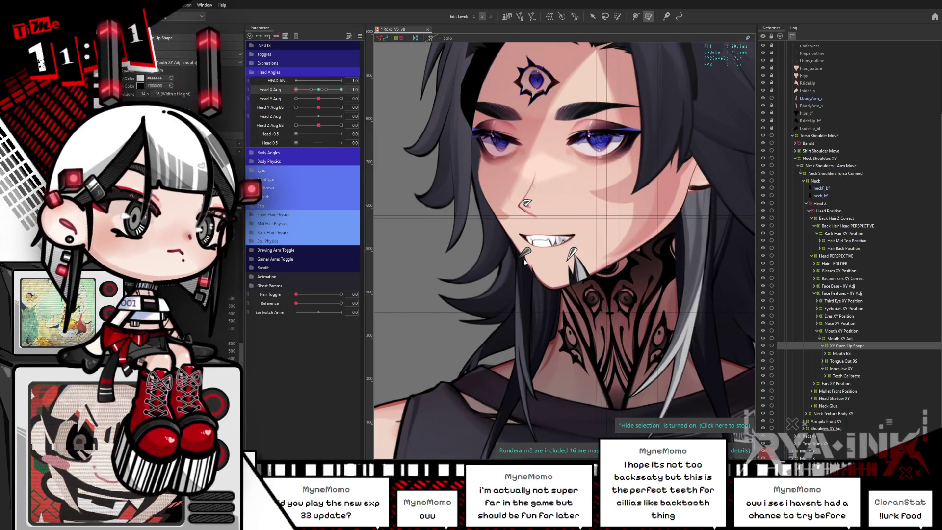
drag(296, 89, 351, 87)
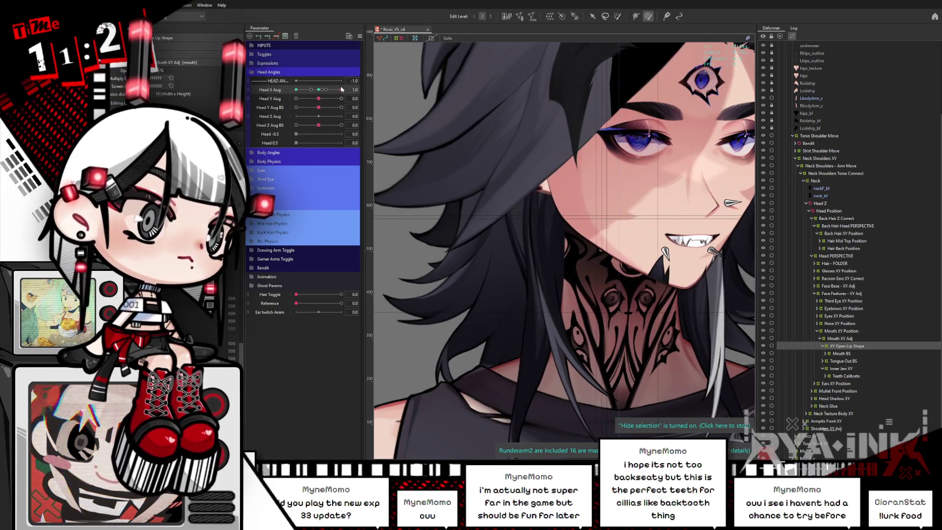
drag(341, 89, 317, 90)
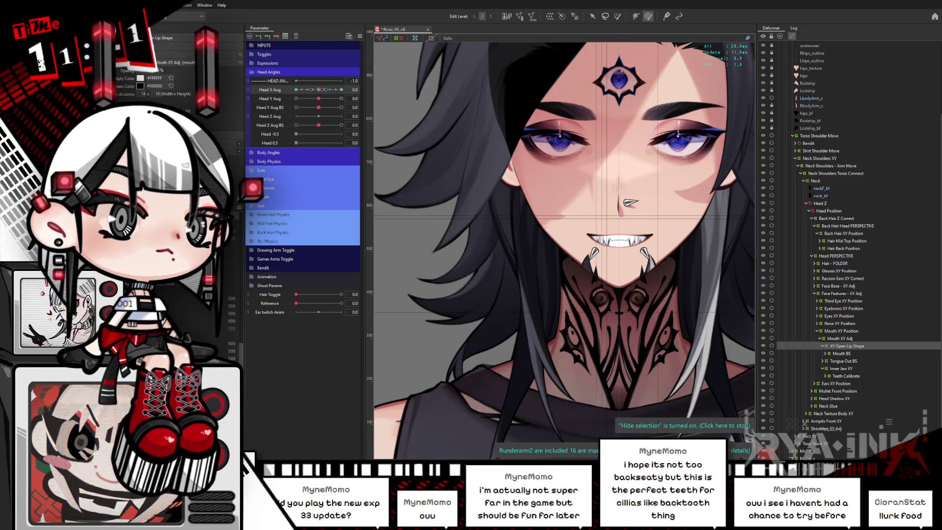
drag(318, 90, 369, 96)
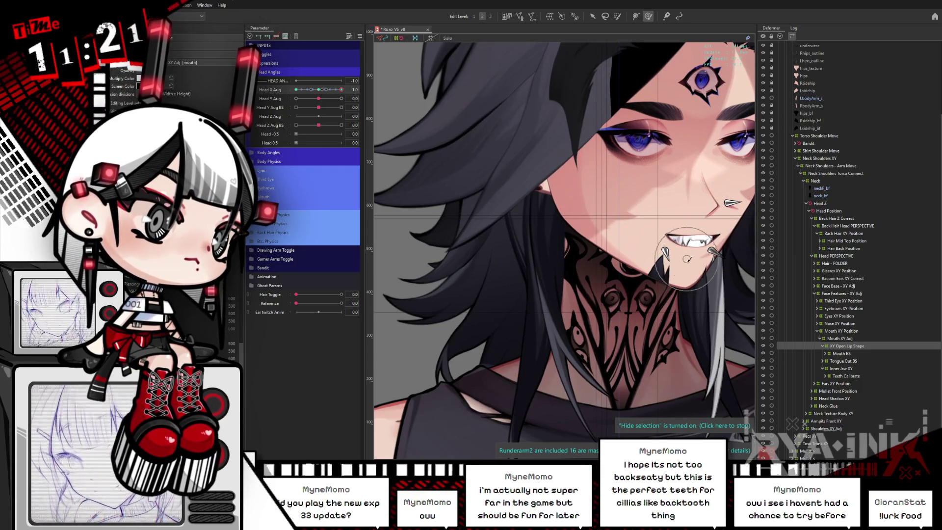
drag(341, 89, 294, 107)
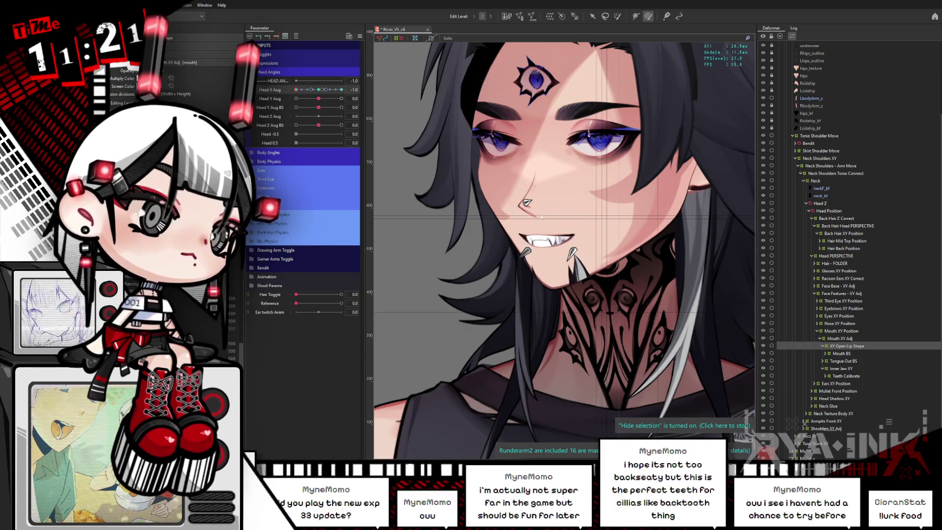
click(543, 218)
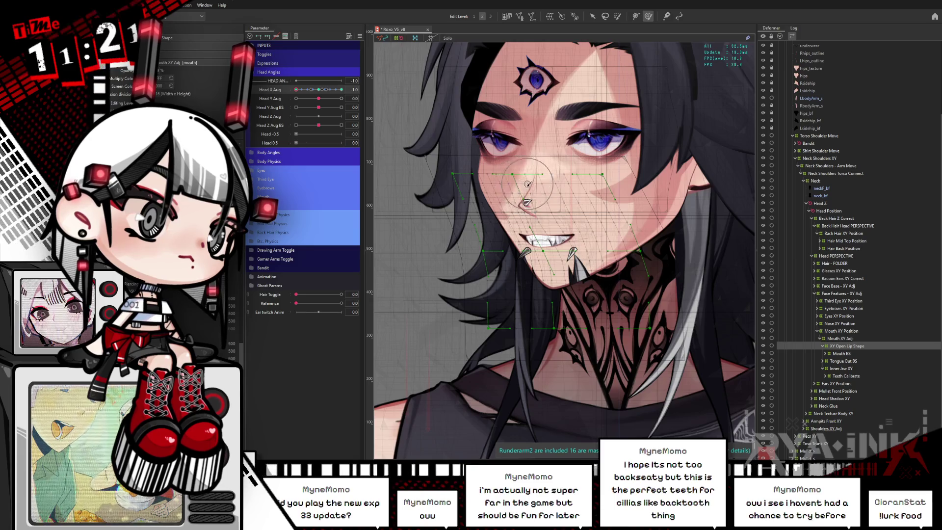
key(ctrl+h)
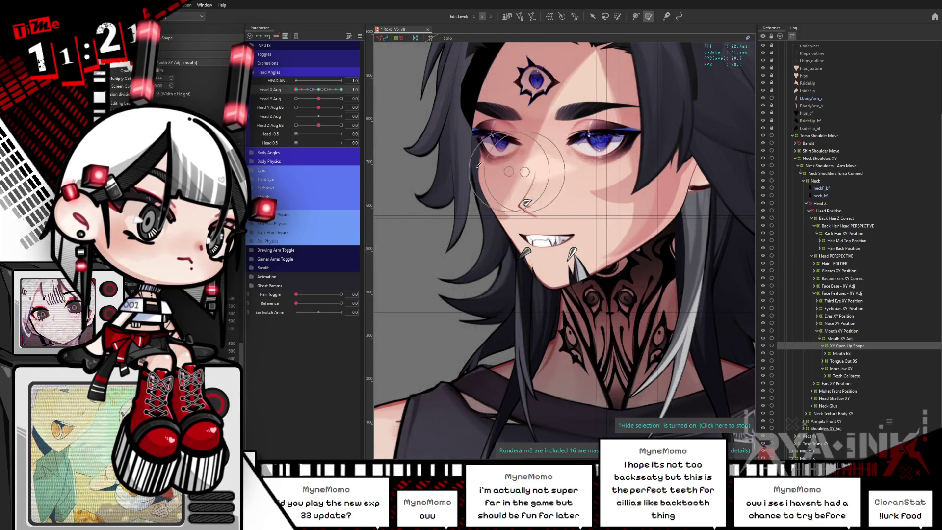
Step: Test Mouth Open from 1 back to a grin while turning and tilting the head with Head X/Y Aug
drag(320, 93, 289, 101)
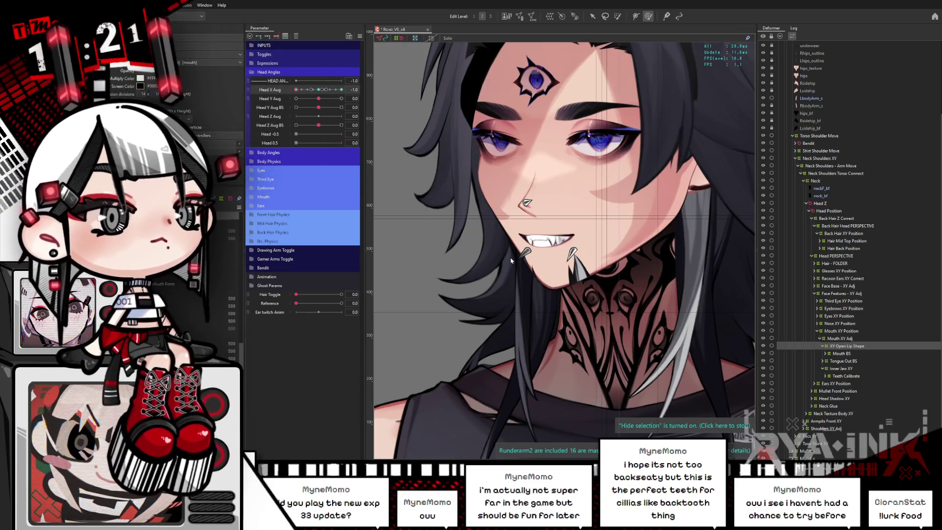
click(264, 197)
drag(306, 223, 347, 222)
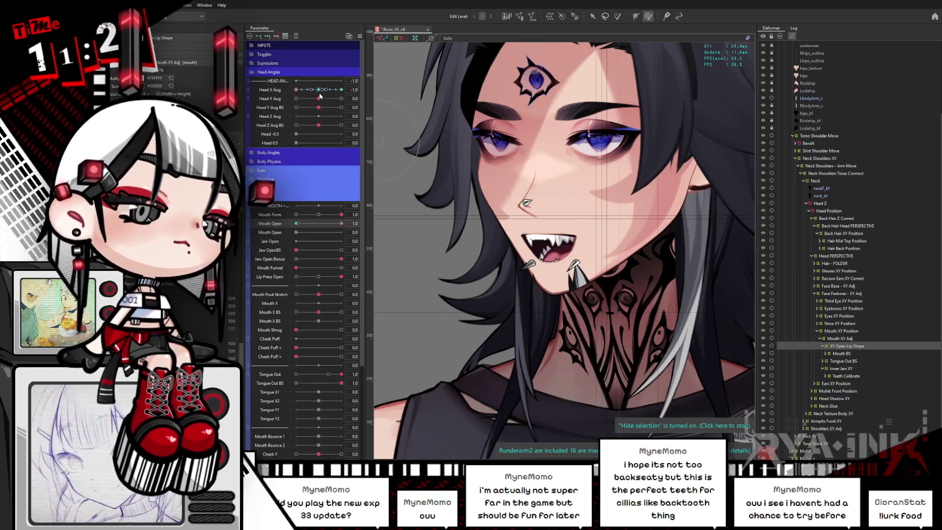
drag(319, 94, 291, 93)
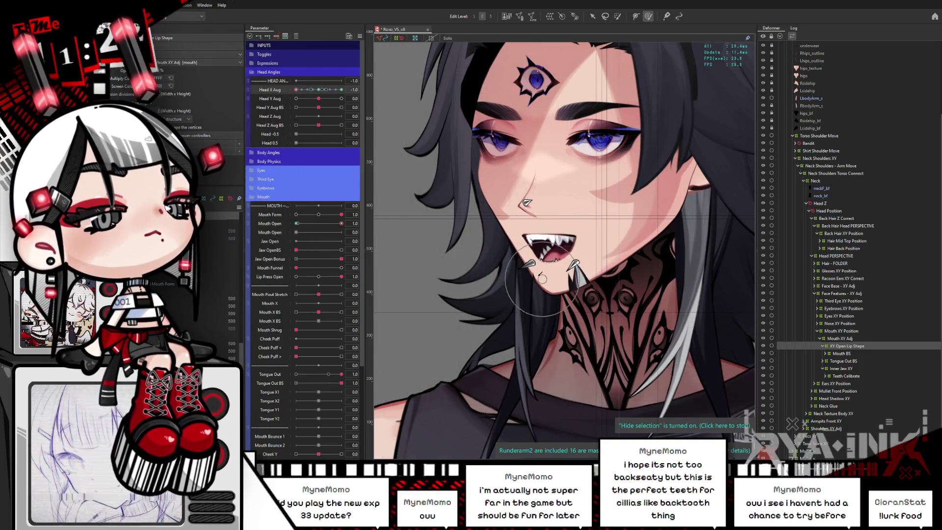
mouse_move(342, 224)
mouse_down()
mouse_move(286, 233)
mouse_move(350, 224)
mouse_up()
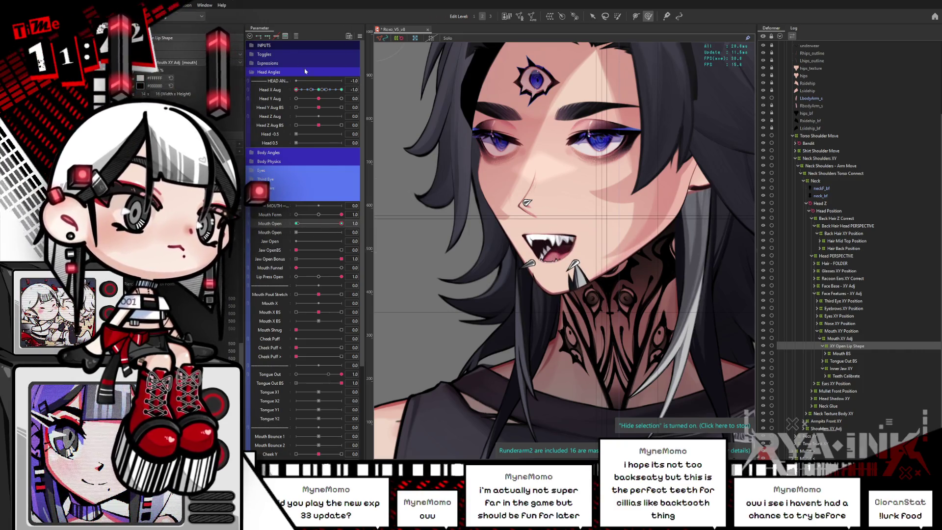
drag(343, 226, 295, 228)
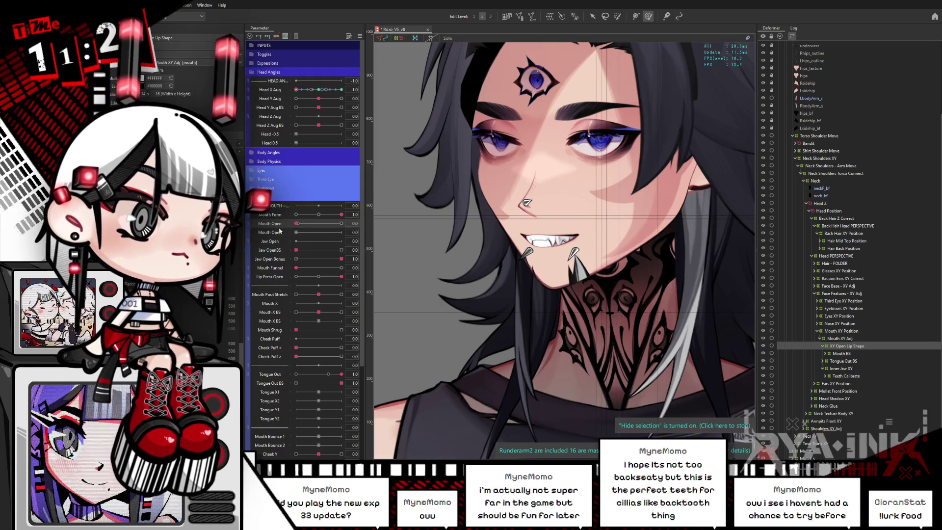
drag(323, 98, 293, 98)
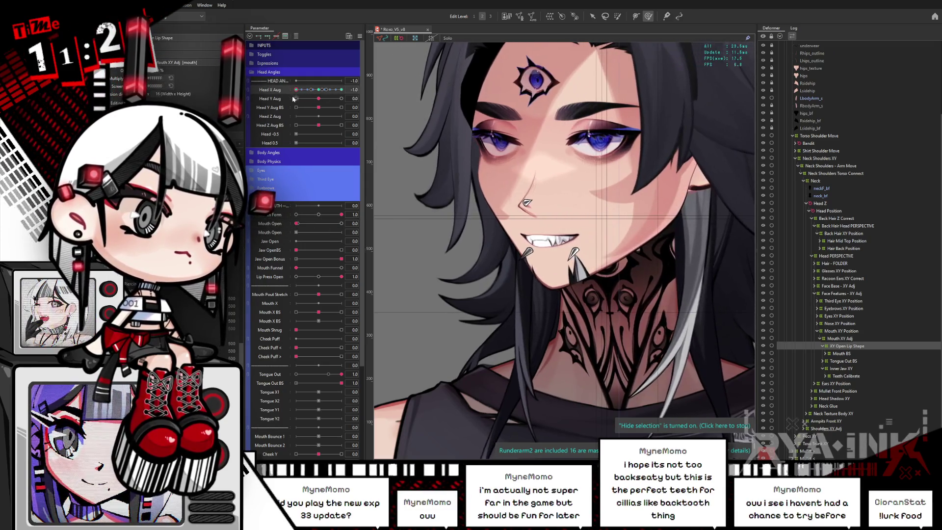
scroll(545, 240, up, 5)
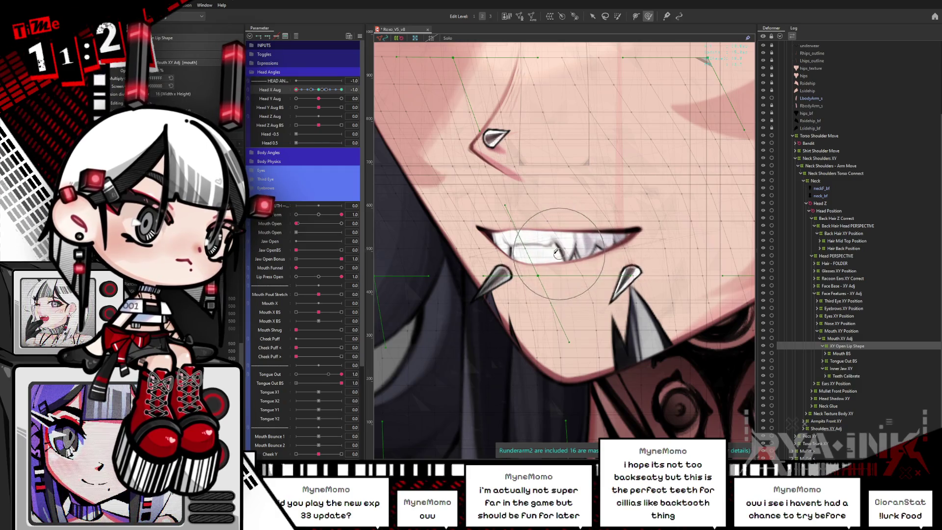
Step: With Mouth Open at 1, brush the lower lip up to reveal the lower fangs; set Mouth Form 0.4
key(ctrl+h)
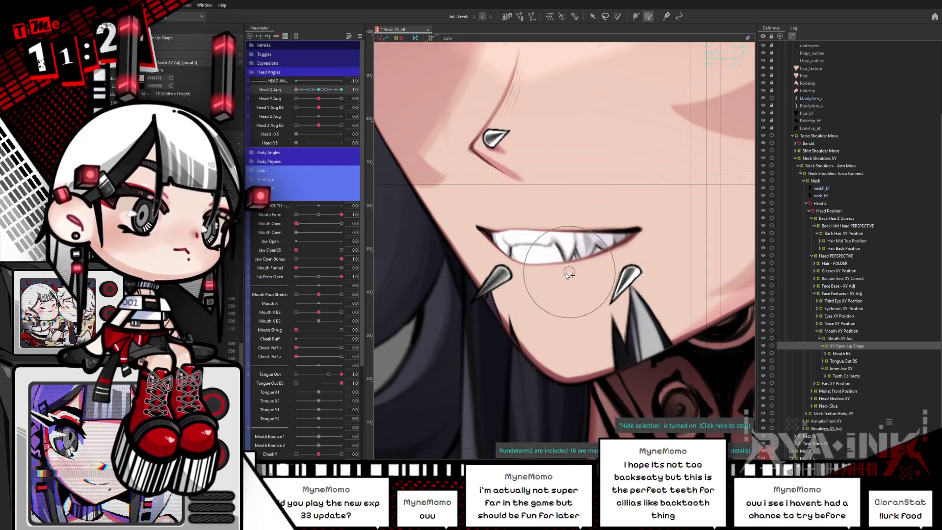
click(318, 215)
drag(298, 223, 353, 223)
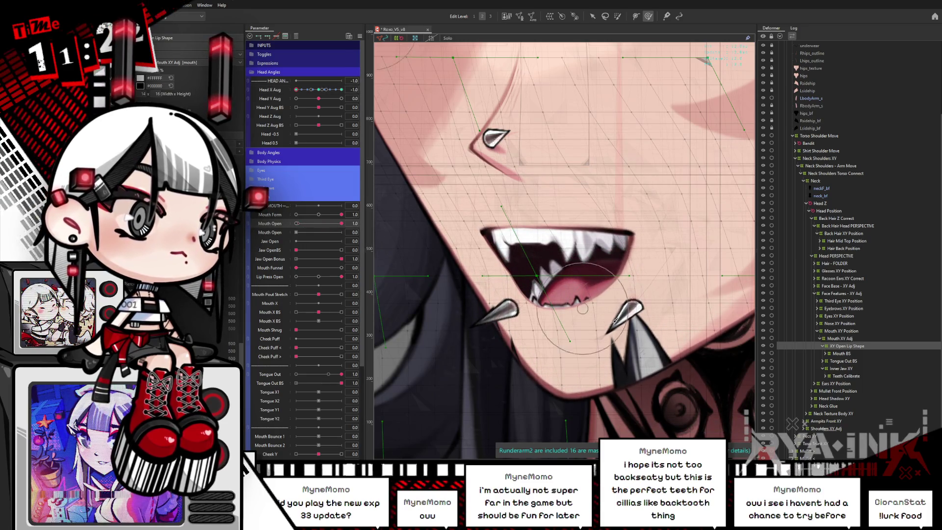
drag(560, 327, 544, 271)
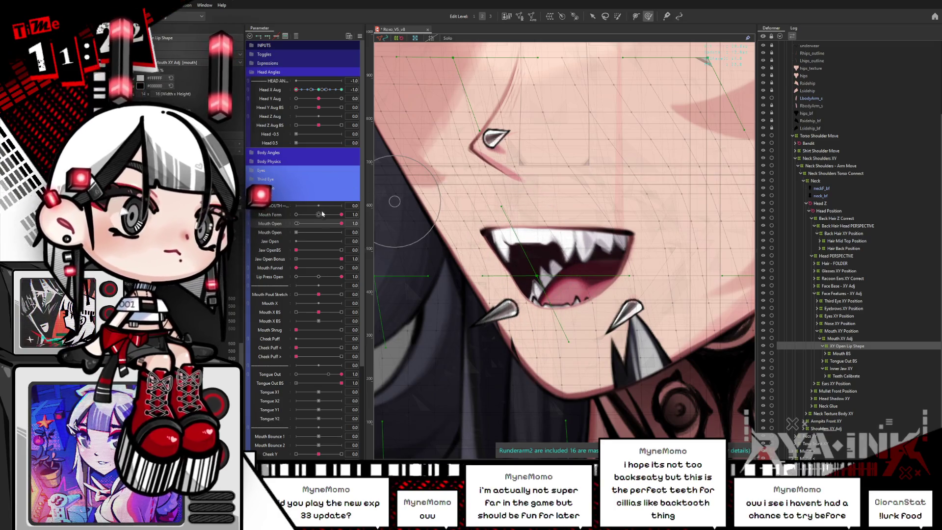
mouse_move(322, 214)
mouse_down()
mouse_move(330, 226)
mouse_move(363, 218)
mouse_up()
drag(323, 92, 294, 103)
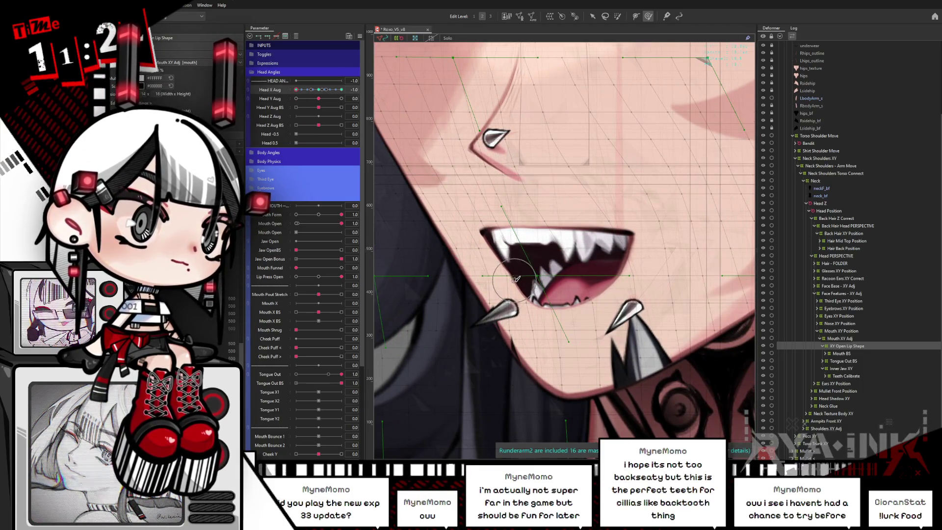
Step: Raise the lip deformer's height divisions to 21 in the Inspector
drag(154, 96, 184, 96)
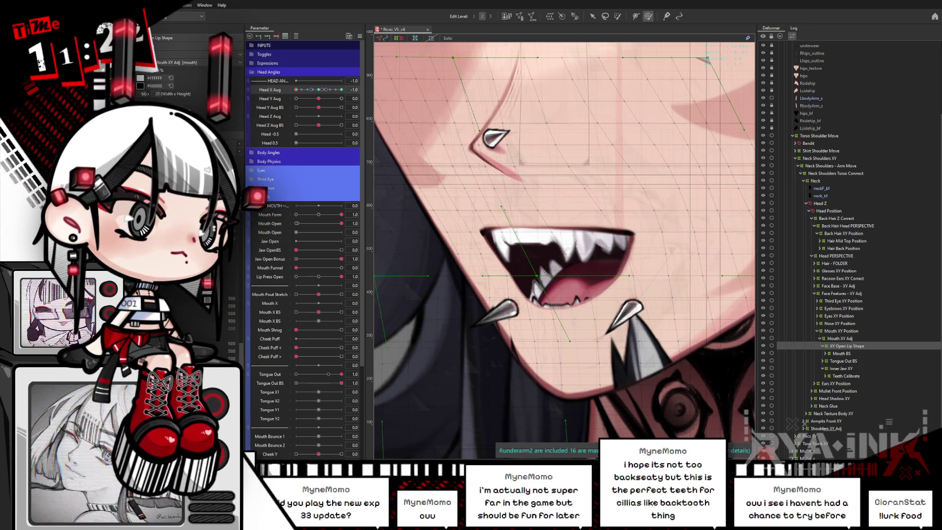
drag(163, 94, 174, 93)
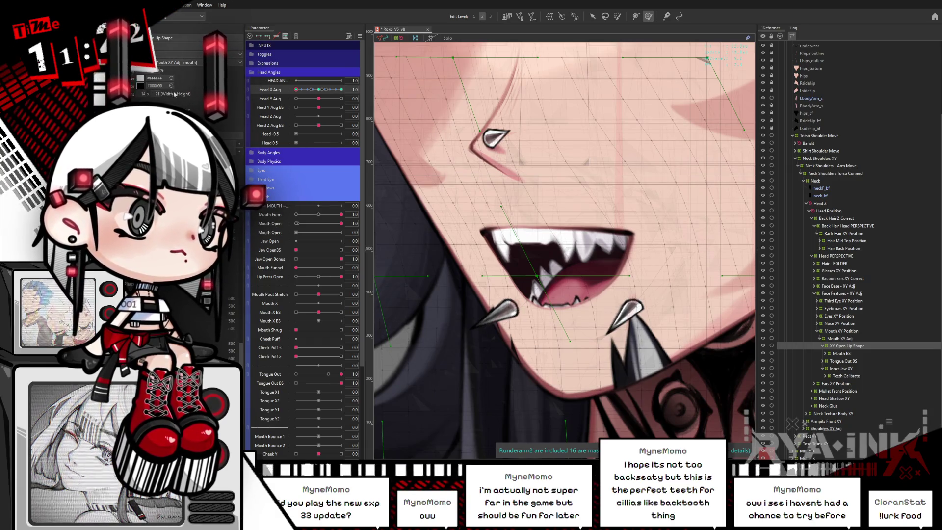
key(ctrl+h)
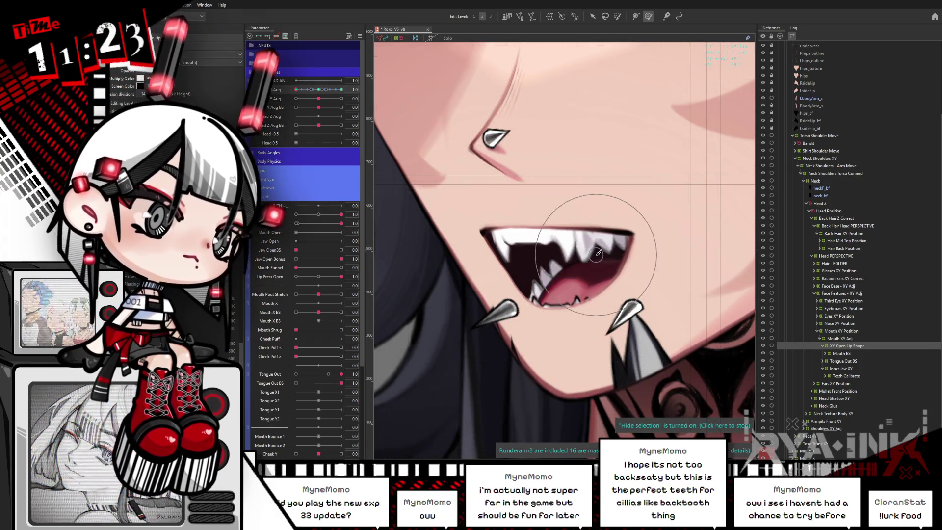
scroll(597, 253, down, 5)
Step: Zoom out, test Head X Aug, close Mouth Open to 0, then move Head Y Aug toward 1
scroll(574, 241, down, 2)
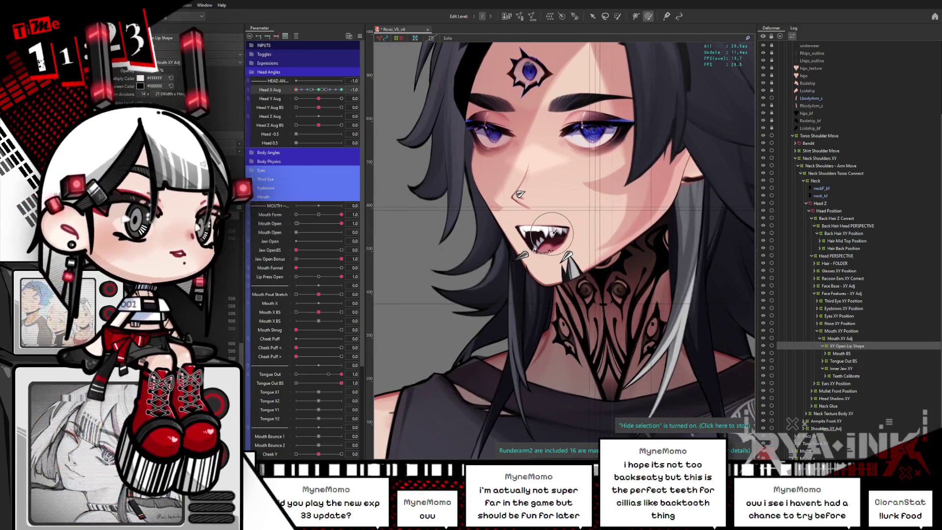
drag(320, 94, 296, 97)
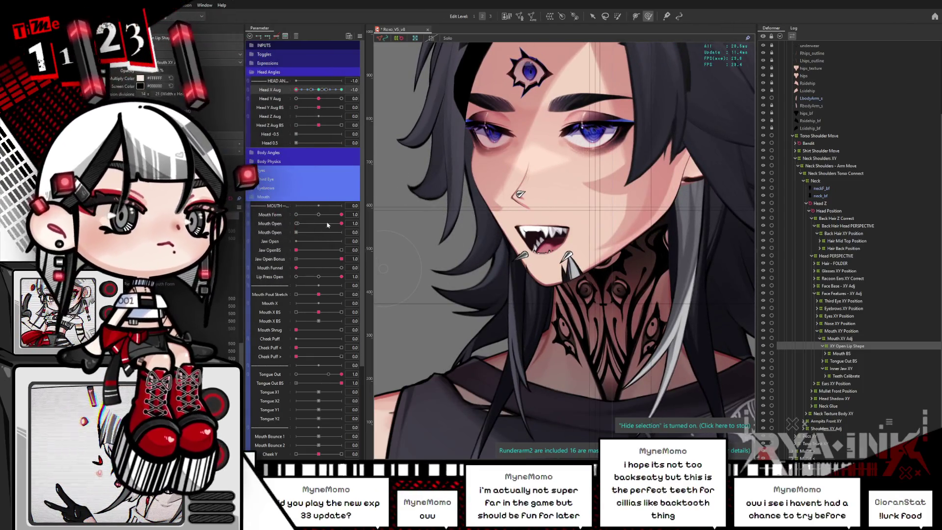
drag(341, 223, 297, 224)
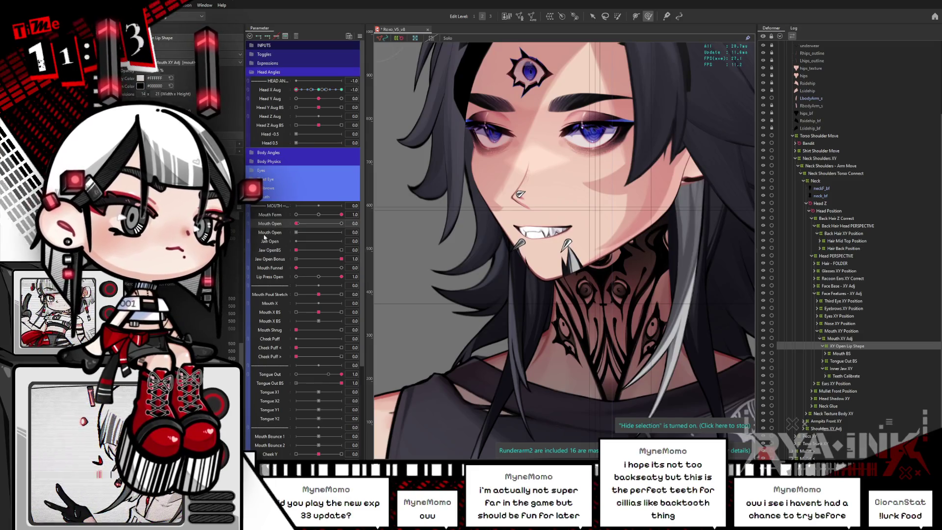
drag(296, 92, 291, 98)
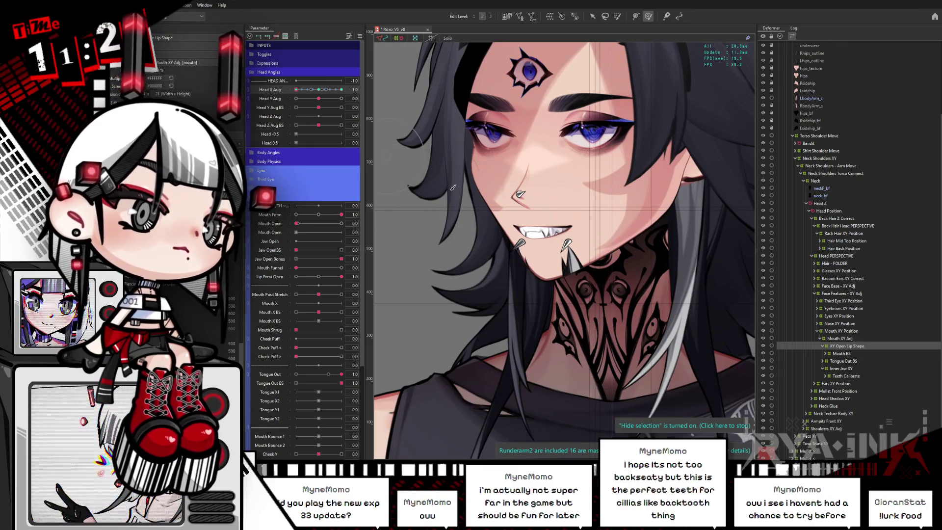
drag(318, 98, 320, 100)
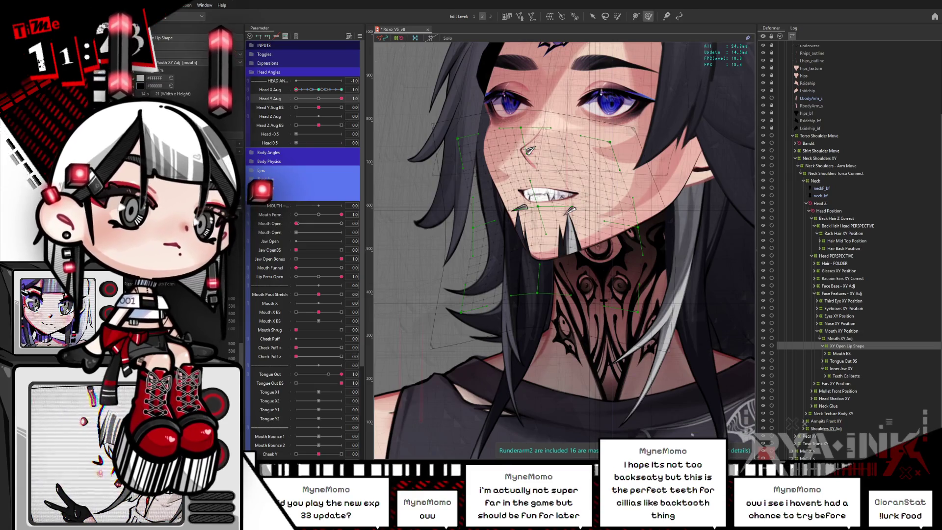
Step: Browse the Mouth BS deformer and its contents, ending with Mouth BS selected
click(840, 354)
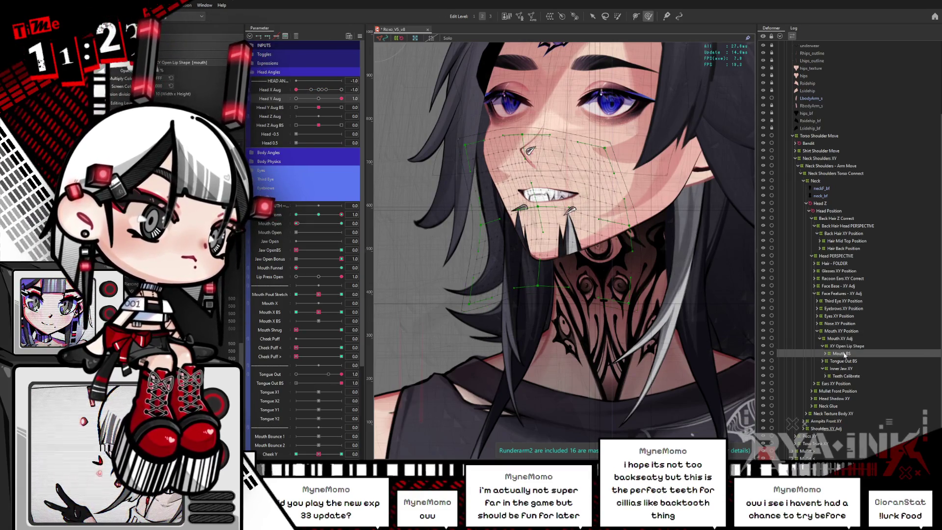
click(844, 346)
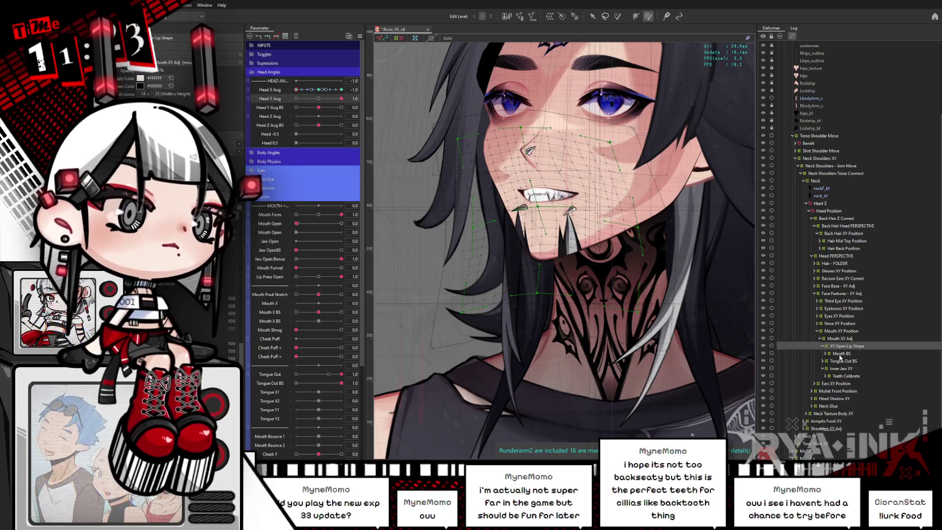
click(840, 354)
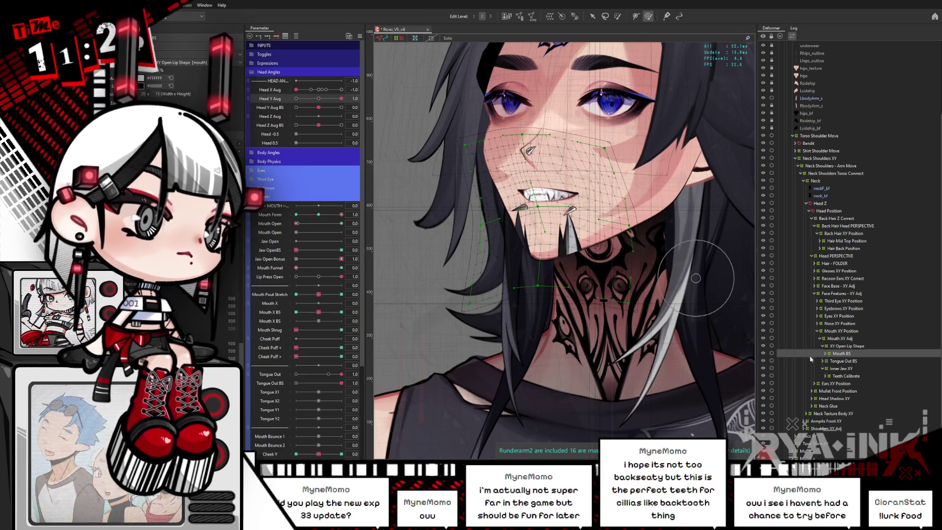
click(825, 354)
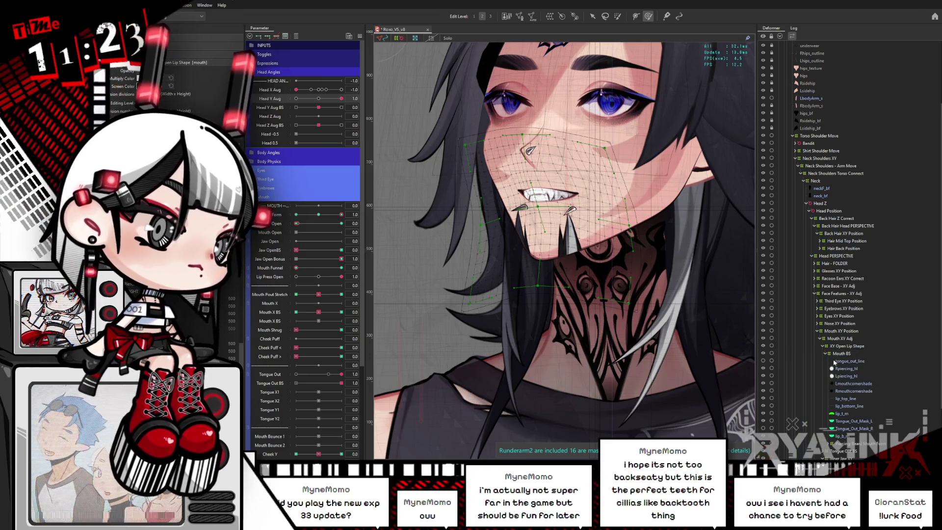
click(865, 444)
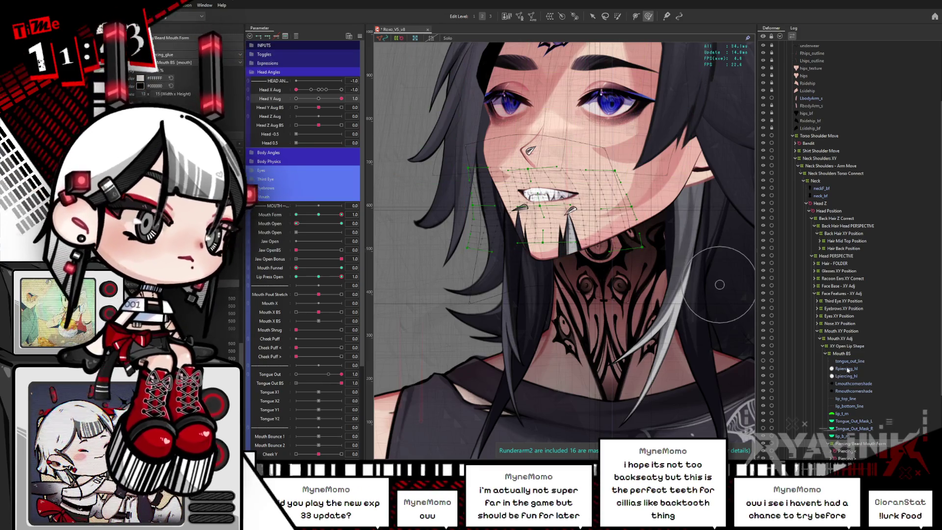
click(841, 353)
Step: Select the XY Open Lip Shape deformer and show its warp grid over the face
key(ctrl+h)
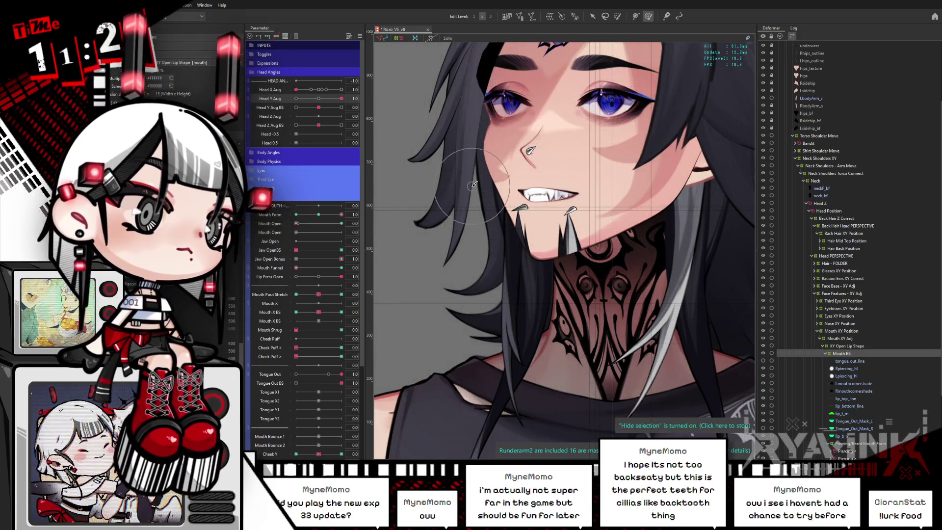
scroll(563, 193, up, 2)
scroll(563, 192, up, 2)
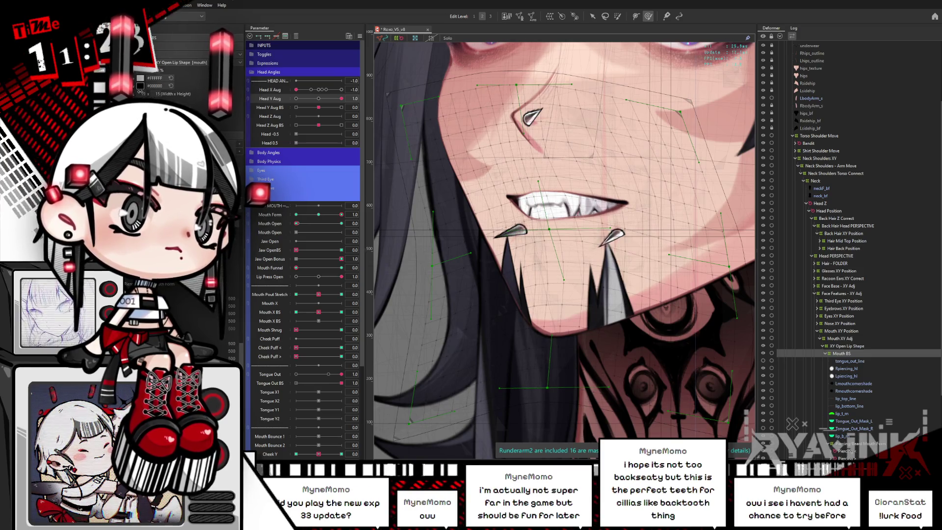
key(ctrl+h)
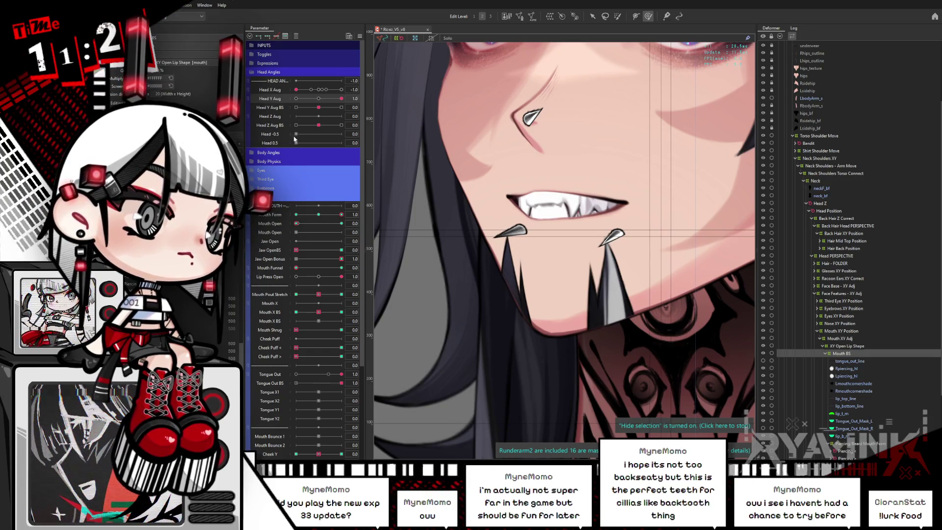
click(844, 346)
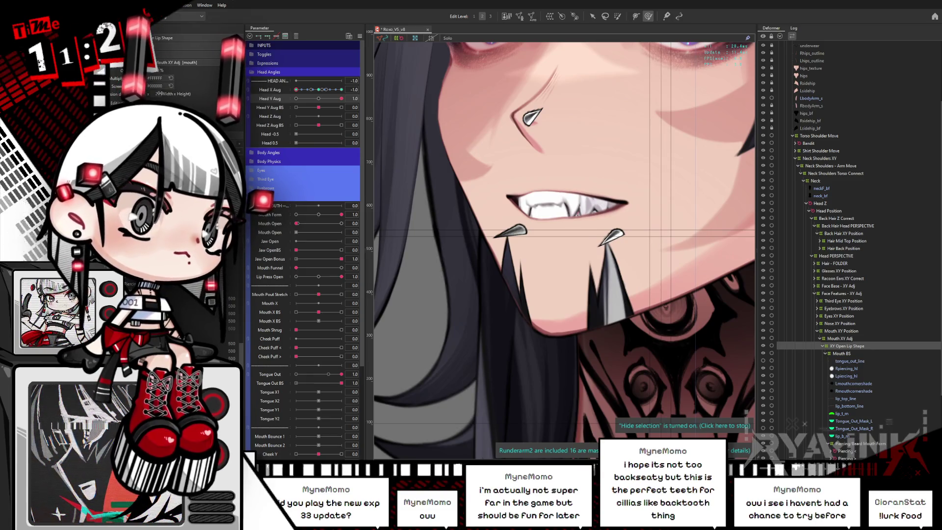
key(ctrl+h)
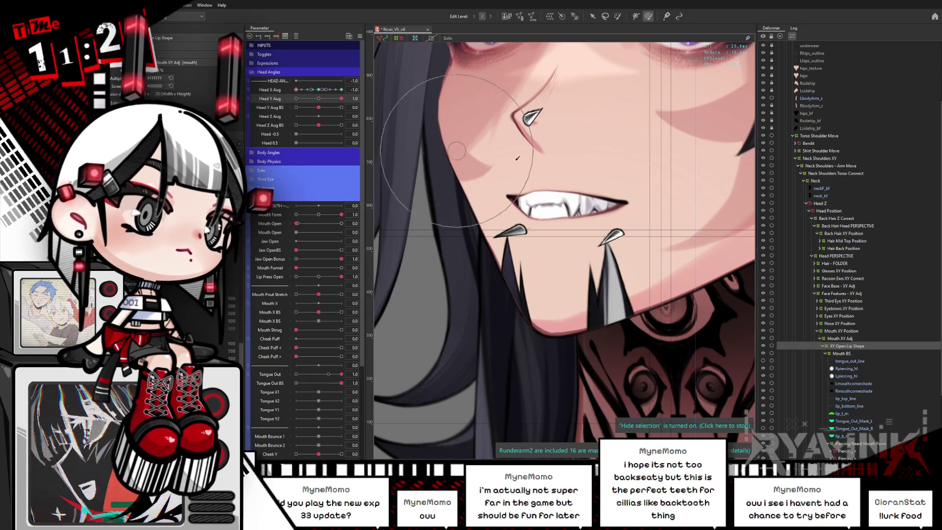
Step: Reset Head X/Y Aug to 0, centre the mouth in view, and set Head Y Aug to 0.6
click(318, 90)
click(319, 99)
drag(333, 99, 341, 99)
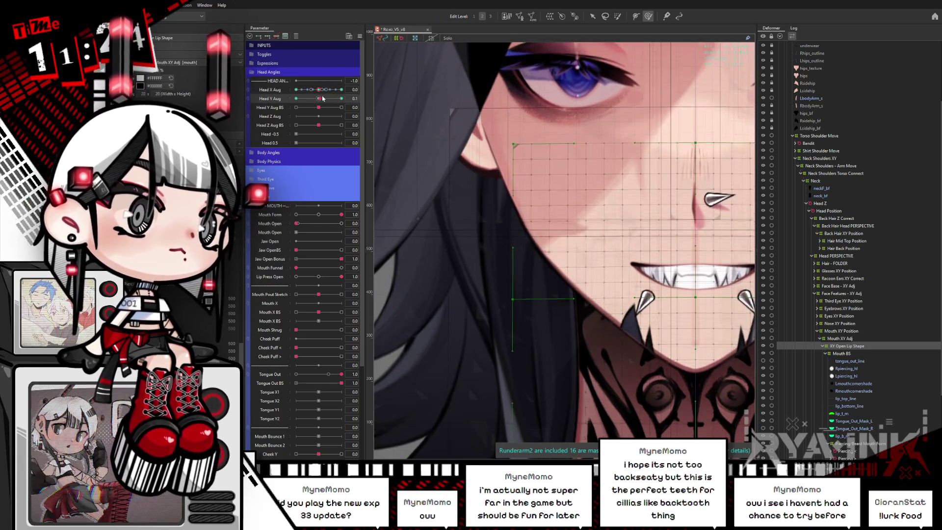
drag(668, 298, 526, 215)
key(ctrl+h)
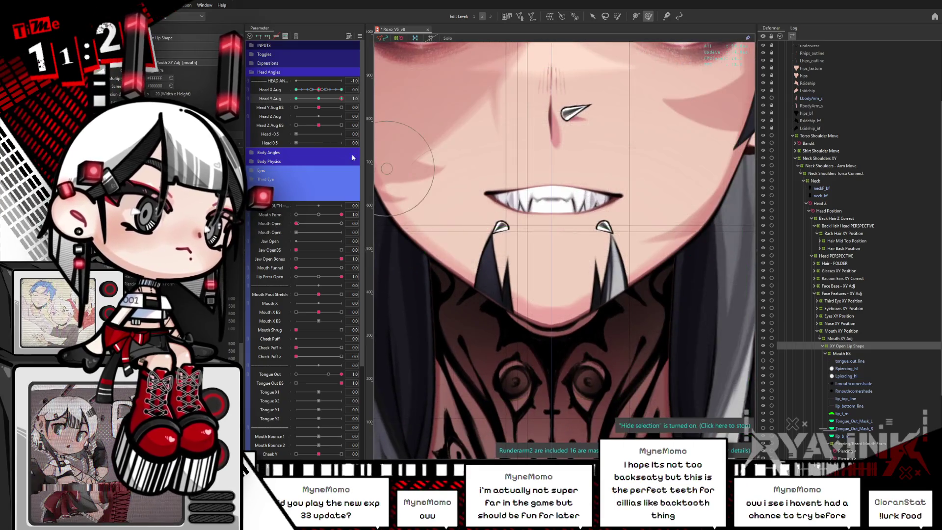
mouse_move(341, 99)
mouse_down()
mouse_move(333, 100)
mouse_move(346, 99)
mouse_up()
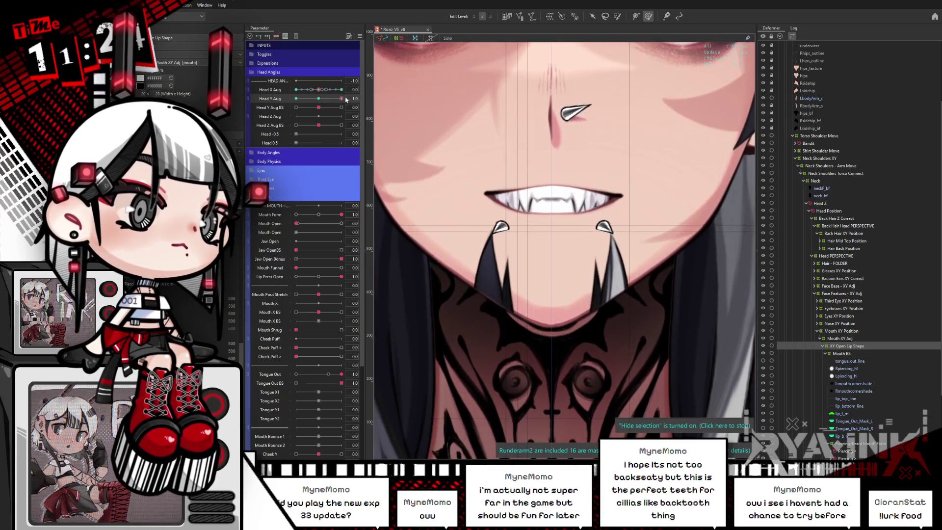
drag(438, 205, 554, 207)
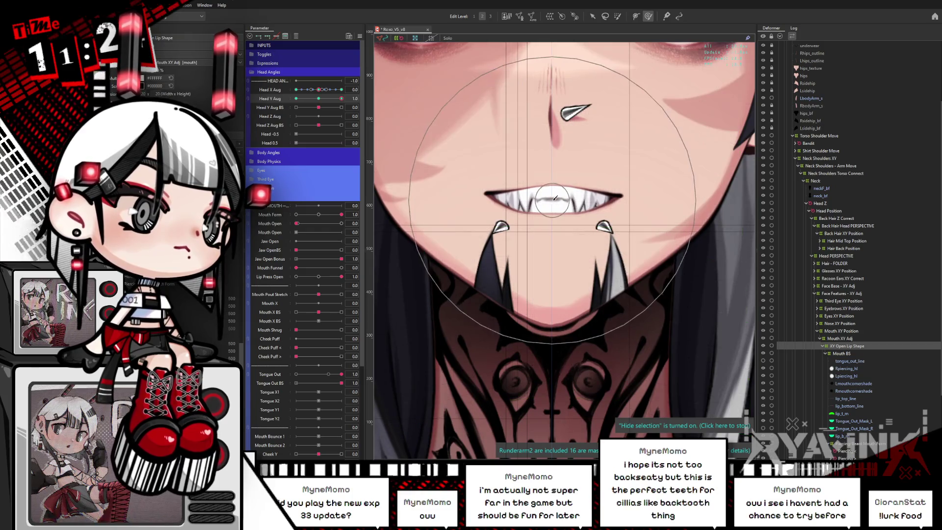
drag(342, 99, 342, 98)
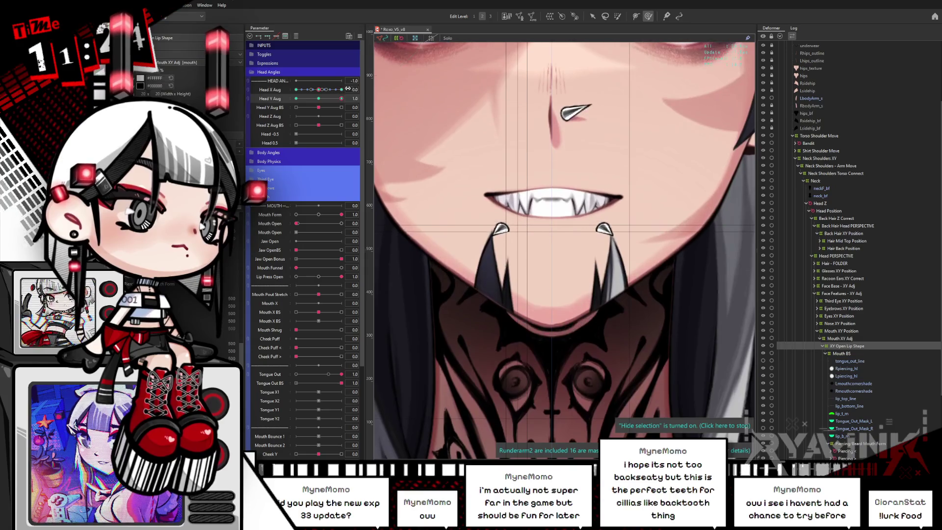
Step: Open the mouth fully to 1.0 with Head Y Aug at 0.6, then select the face warp deformer
drag(297, 224, 366, 216)
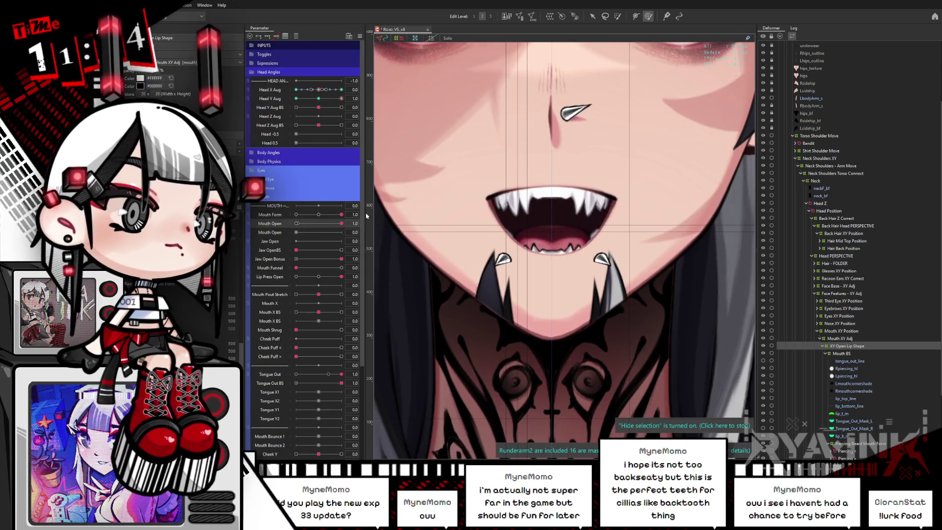
drag(325, 97, 344, 97)
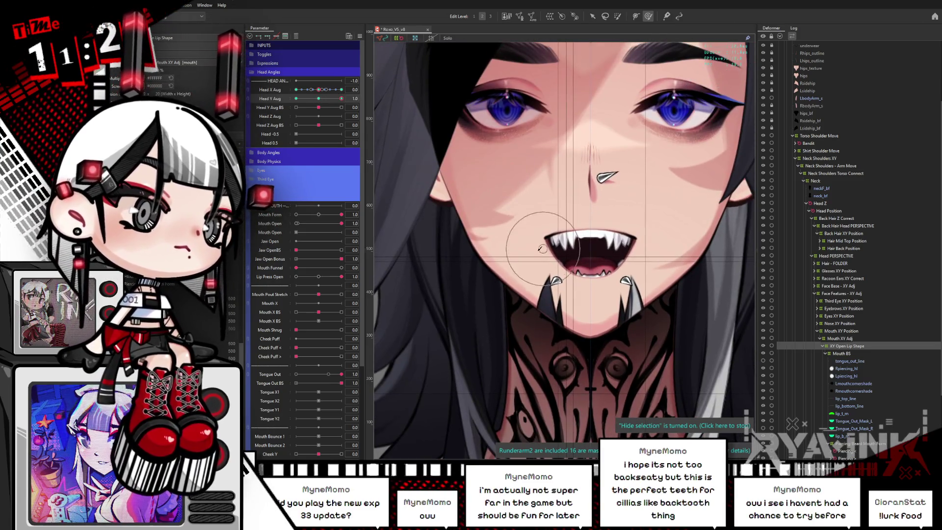
click(519, 239)
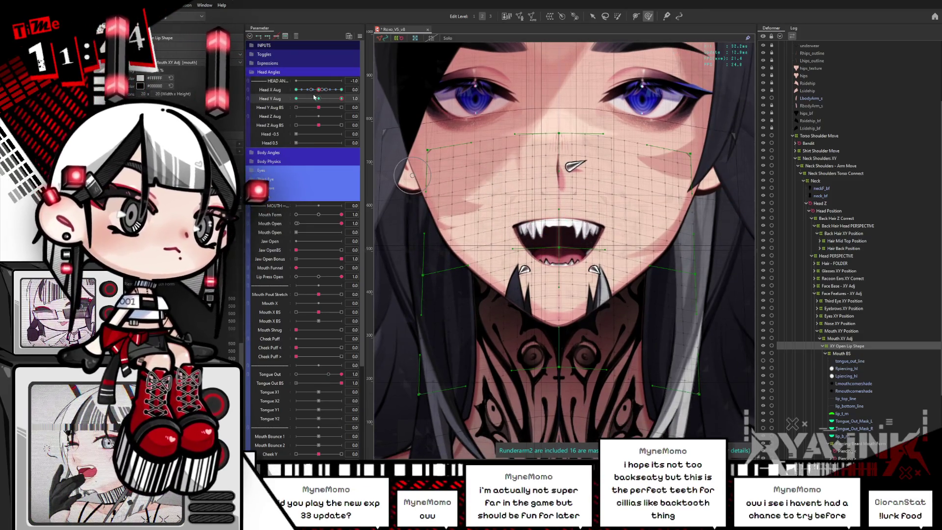
Step: Scrub Head Y Aug, set Mouth Form to 0.9, then close Mouth Open to 0 and zero the tilt
drag(314, 96, 344, 99)
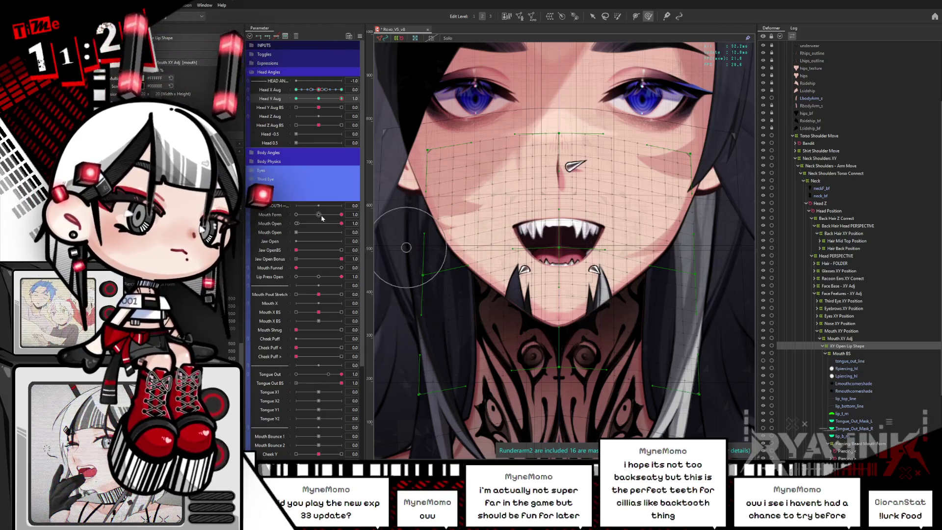
drag(342, 214, 522, 241)
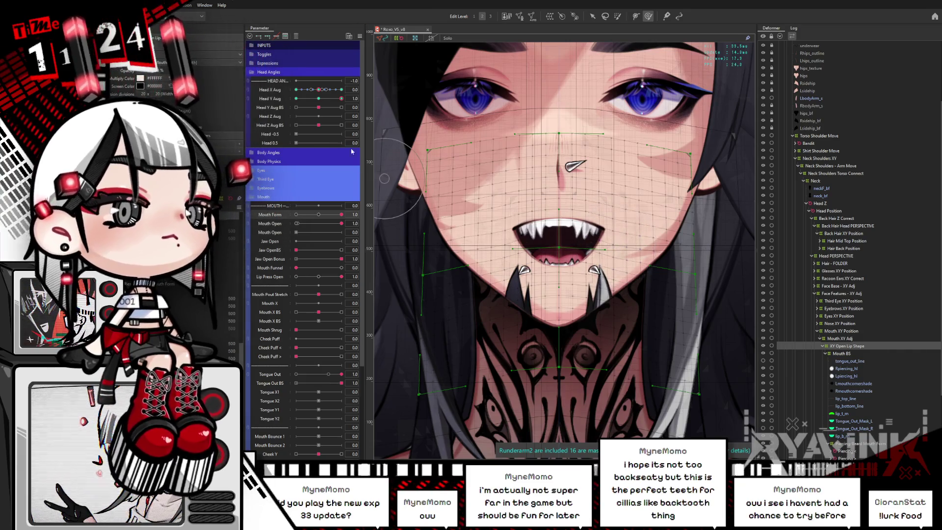
mouse_move(341, 99)
mouse_down()
mouse_move(331, 98)
mouse_move(342, 98)
mouse_up()
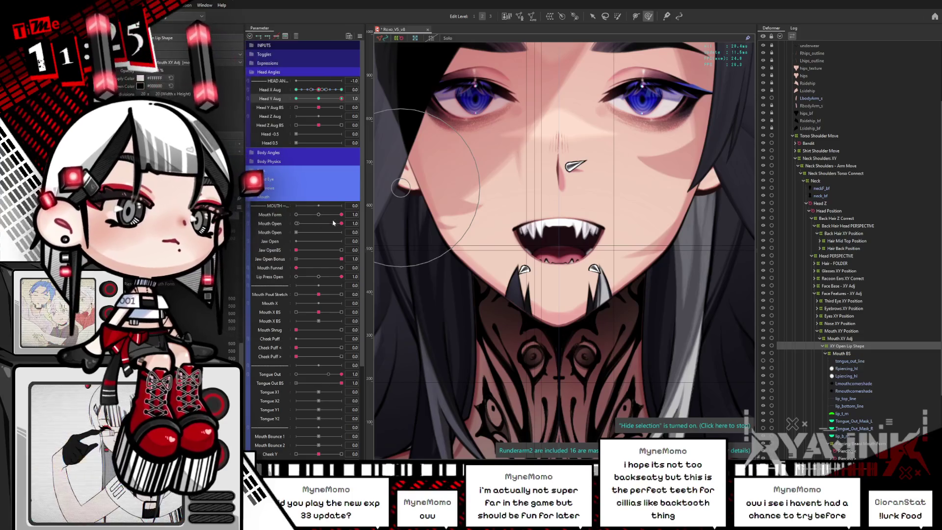
drag(341, 223, 250, 223)
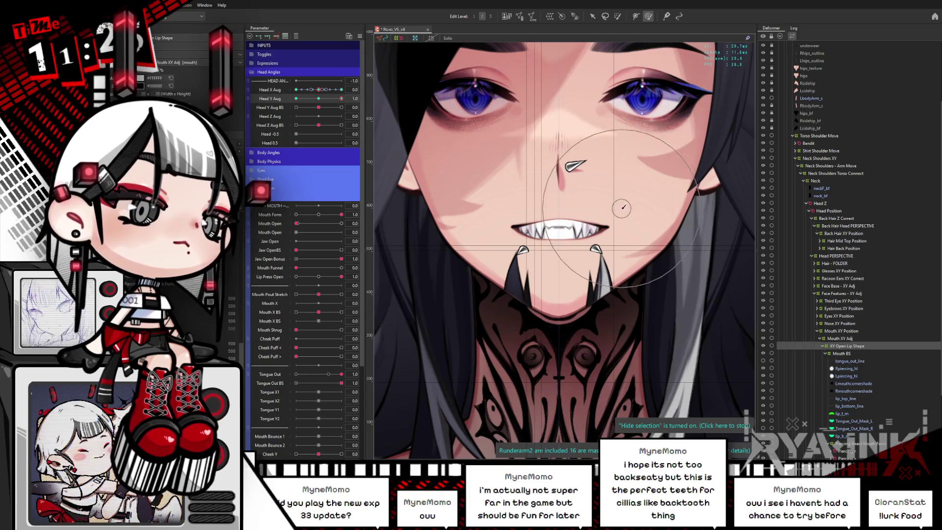
click(318, 99)
Step: Scrub Head Y Aug between -1 and 1 with Mouth Open at 0.4, finishing at 0.2
drag(322, 99, 342, 98)
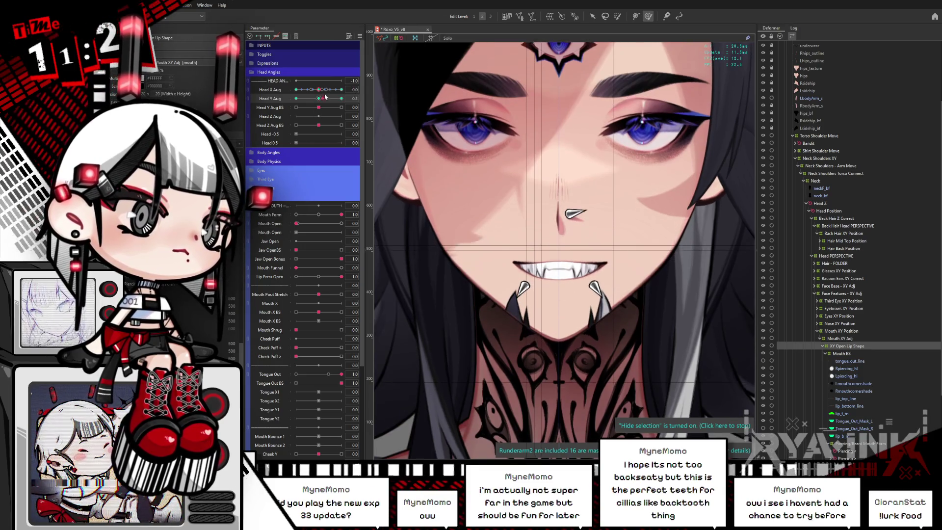
key(Escape)
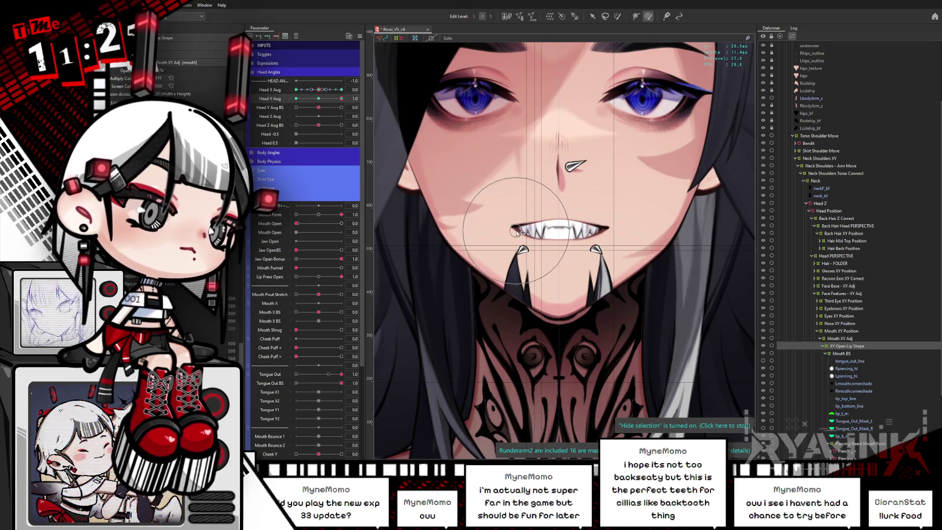
drag(298, 224, 312, 222)
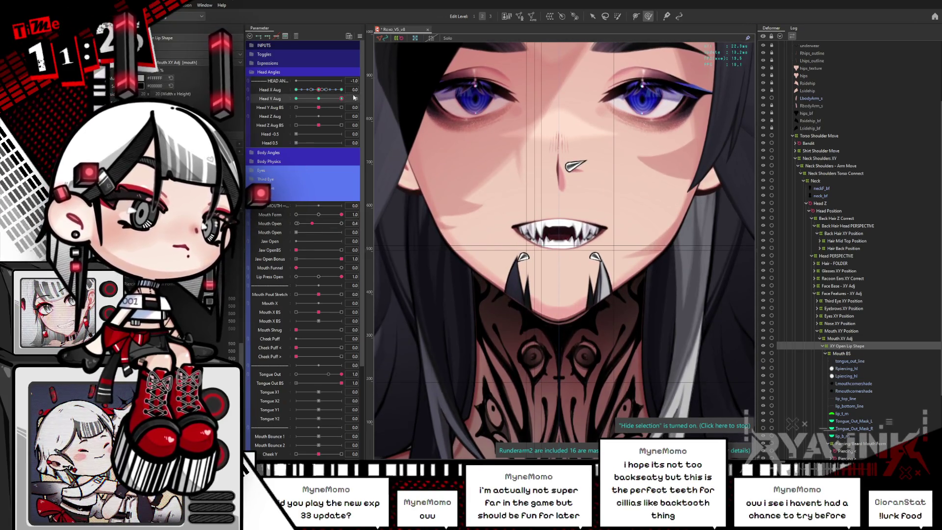
mouse_move(328, 99)
mouse_down()
mouse_move(337, 95)
mouse_move(292, 104)
mouse_up()
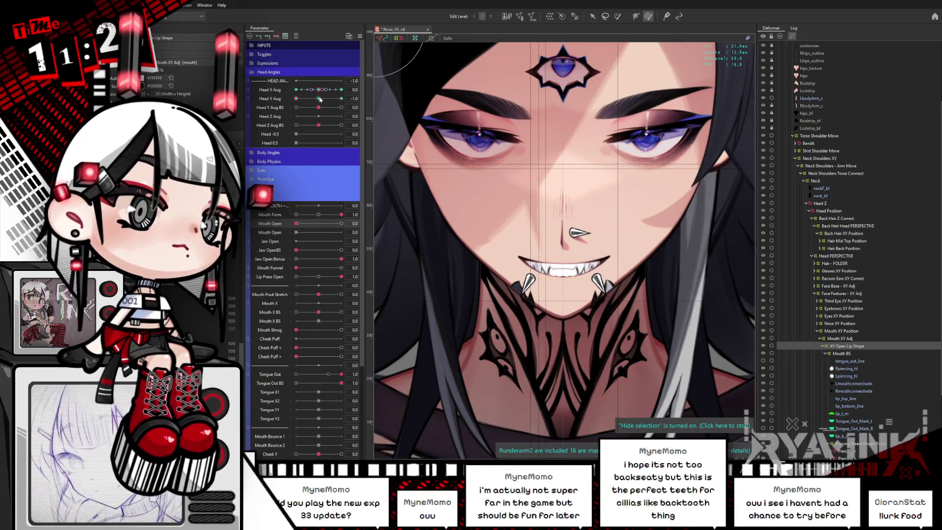
drag(320, 99, 296, 112)
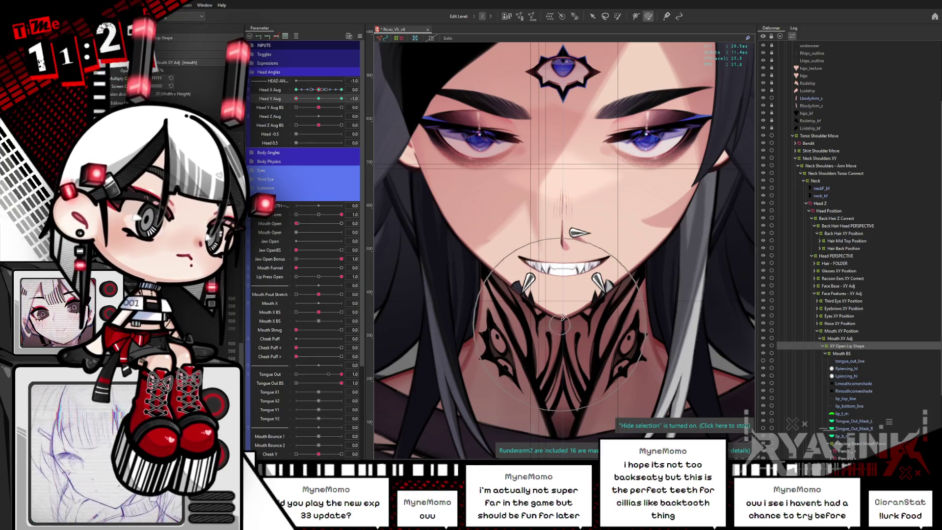
Step: Turn the head to Head X Aug -1.0, open the mouth to 1.0, and set Head Y Aug to -0.8
drag(324, 106, 319, 107)
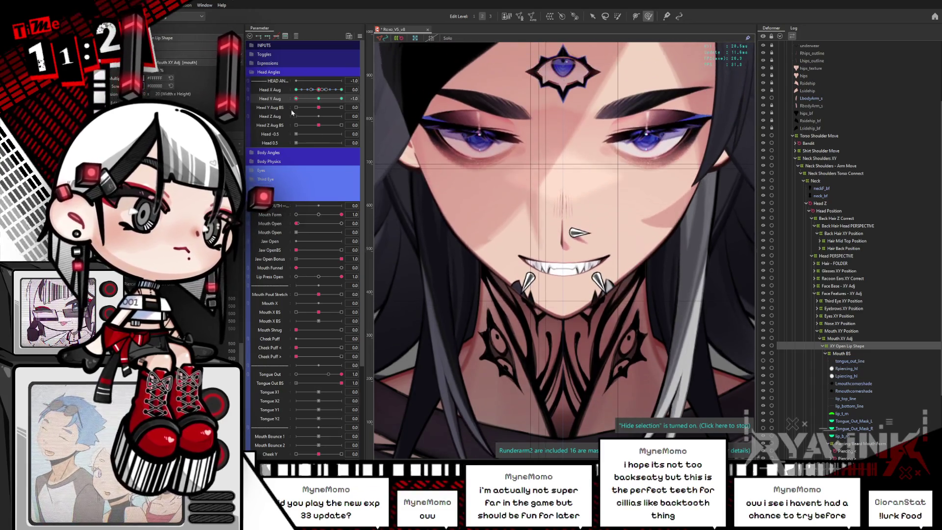
mouse_move(296, 99)
mouse_down()
mouse_move(334, 104)
mouse_move(315, 101)
mouse_up()
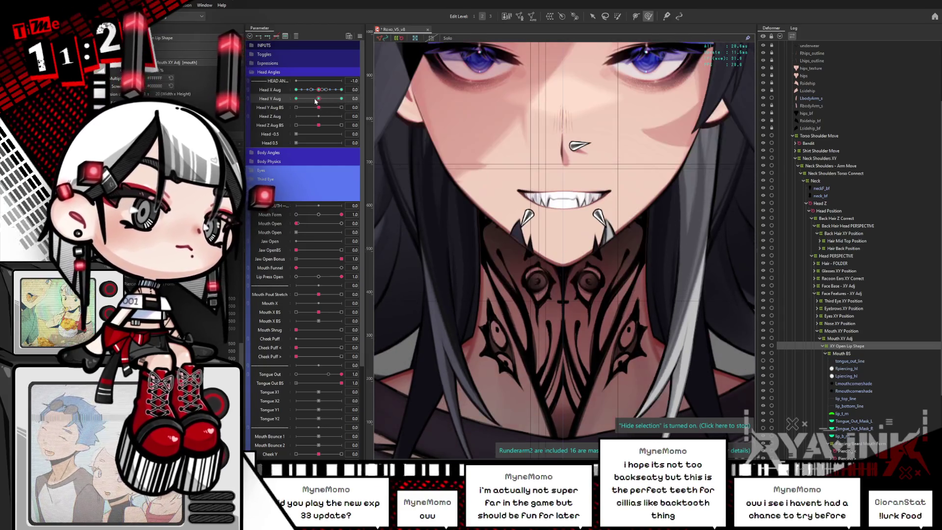
click(359, 35)
click(421, 194)
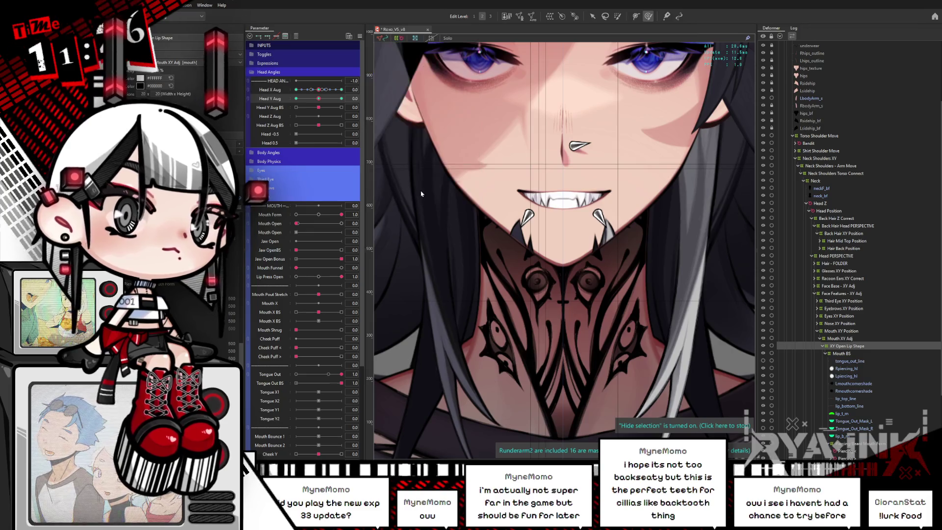
mouse_move(318, 89)
mouse_down()
mouse_move(290, 95)
mouse_move(344, 95)
mouse_up()
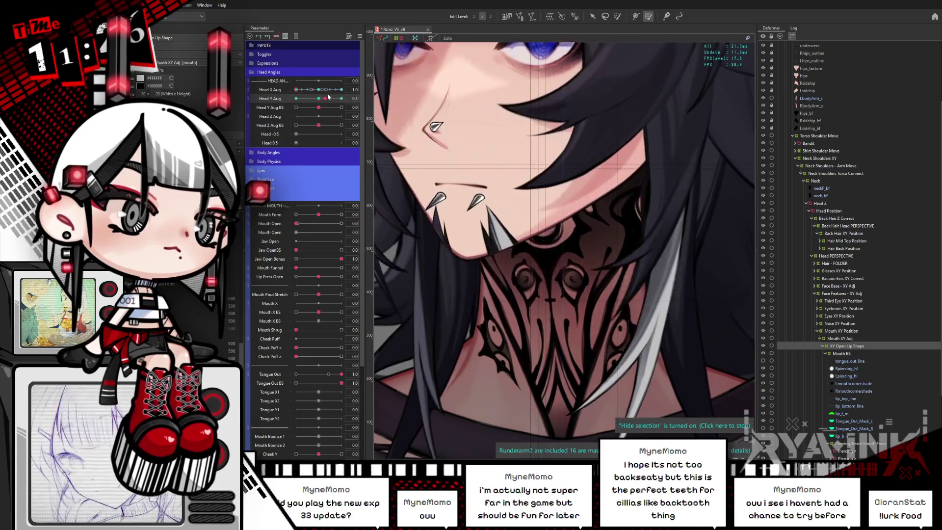
drag(581, 303, 645, 304)
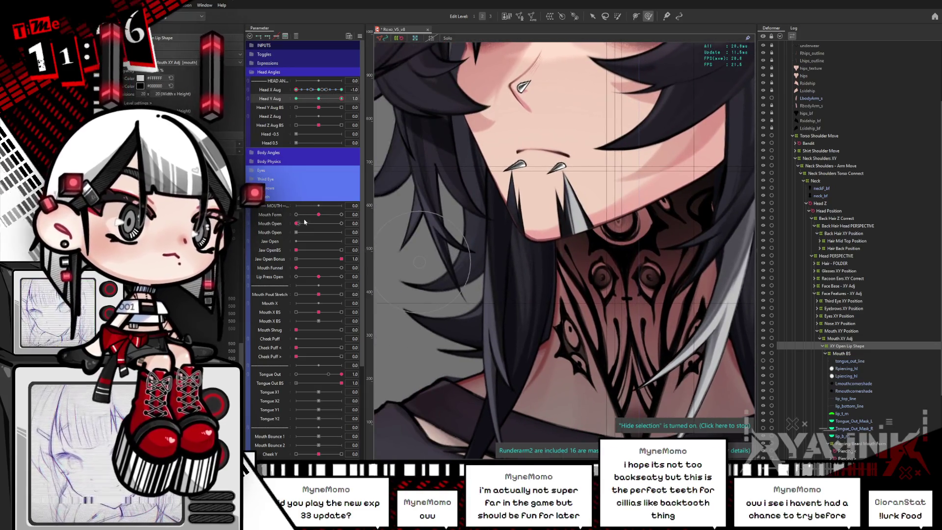
drag(297, 223, 352, 219)
drag(318, 98, 294, 106)
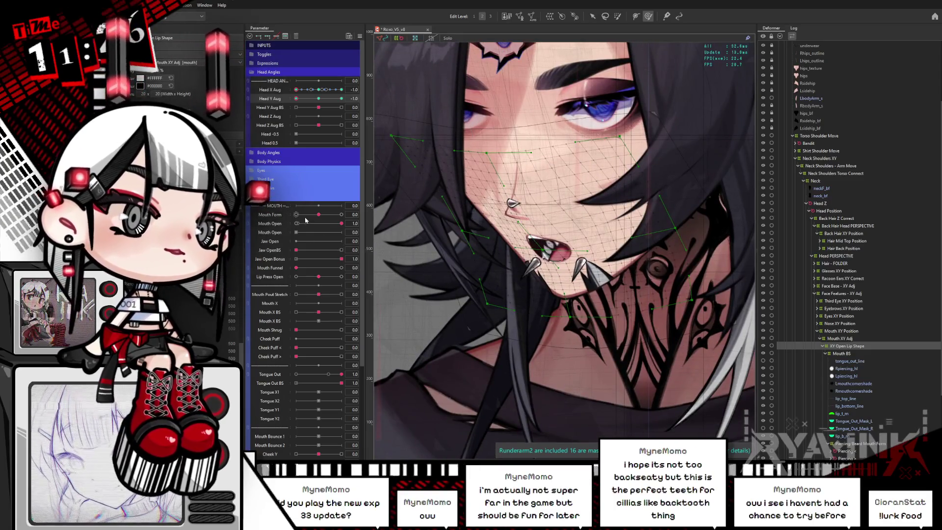
Step: Set Mouth Form to 1.0 for a toothy grin
drag(319, 214, 373, 212)
key(ctrl+h)
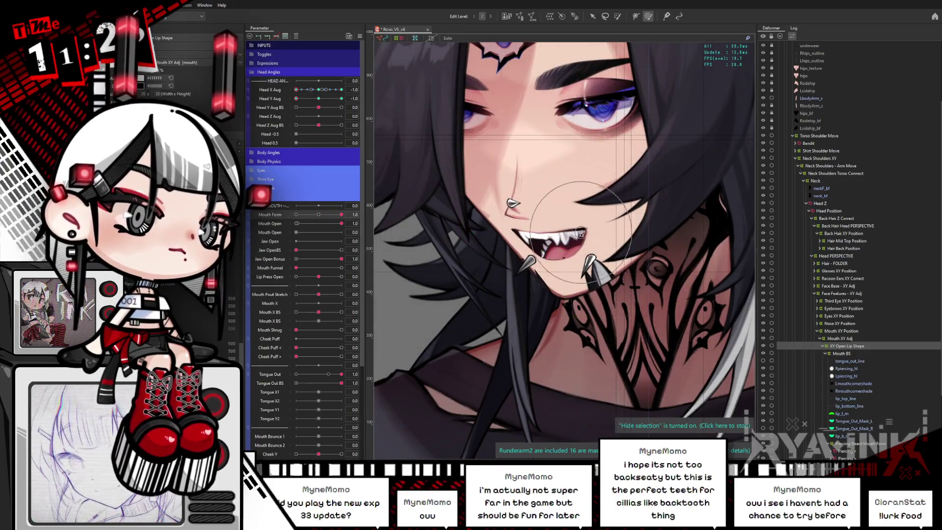
scroll(543, 249, up, 5)
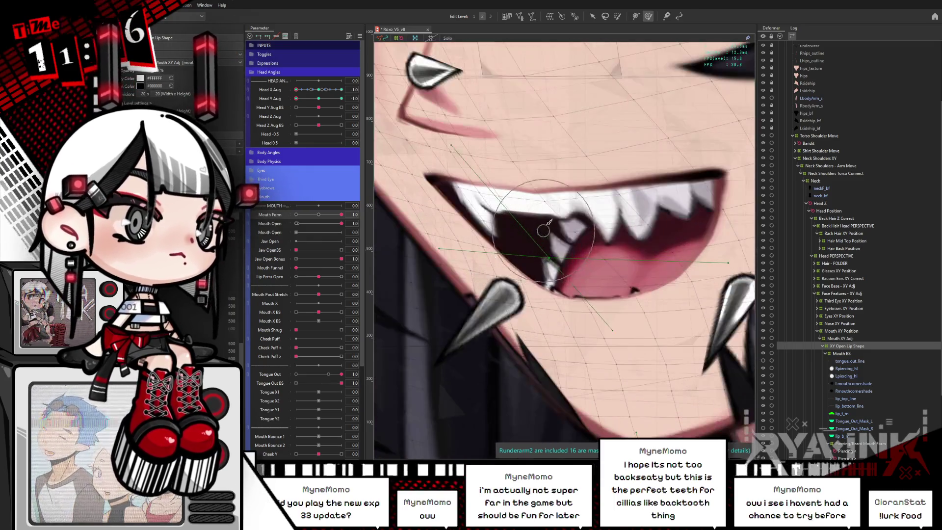
Step: Select XY Open Lip Shape and raise its grid divisions to 24 by 20 in the Inspector
click(845, 353)
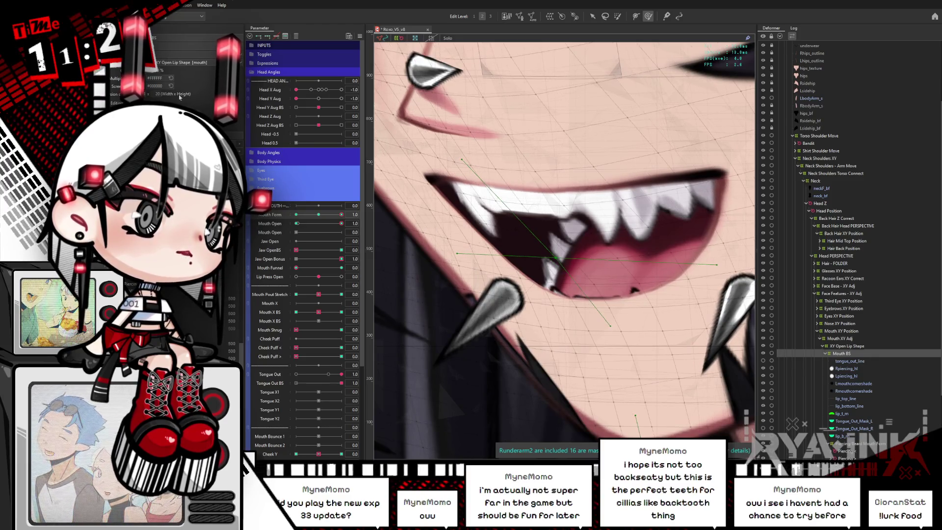
click(853, 346)
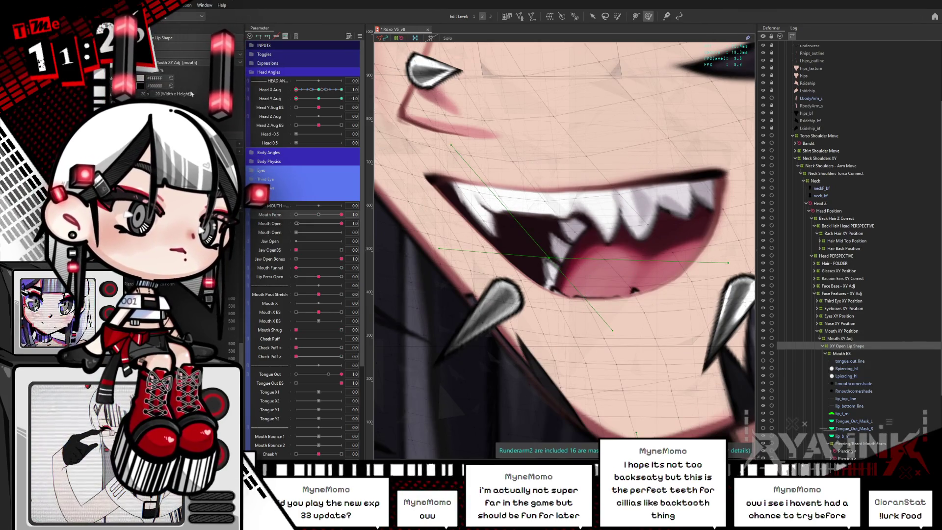
scroll(143, 93, up, 1)
scroll(156, 93, up, 1)
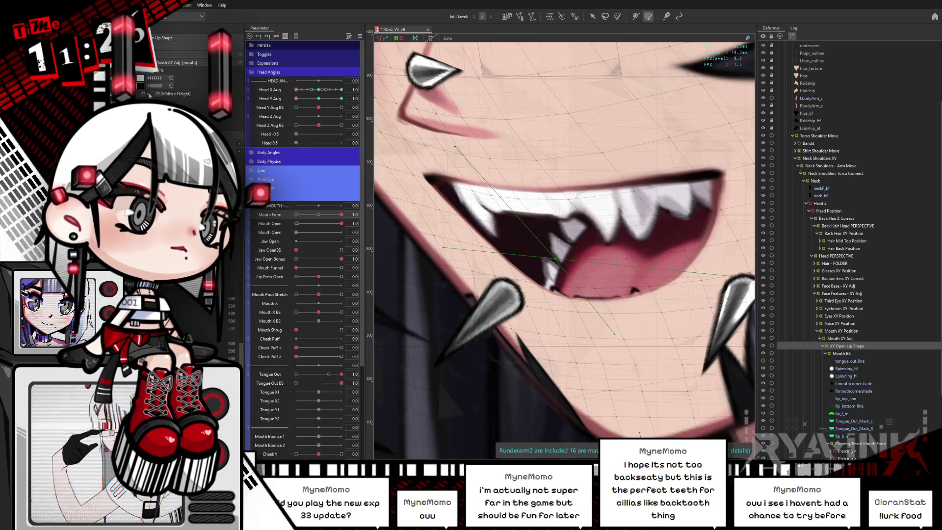
scroll(158, 92, up, 1)
scroll(158, 93, up, 1)
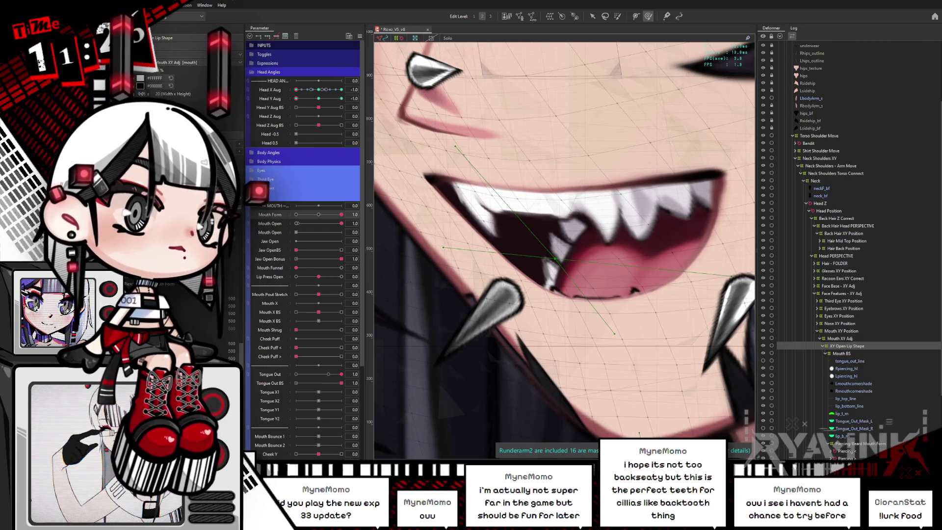
scroll(142, 94, down, 1)
key(ctrl+h)
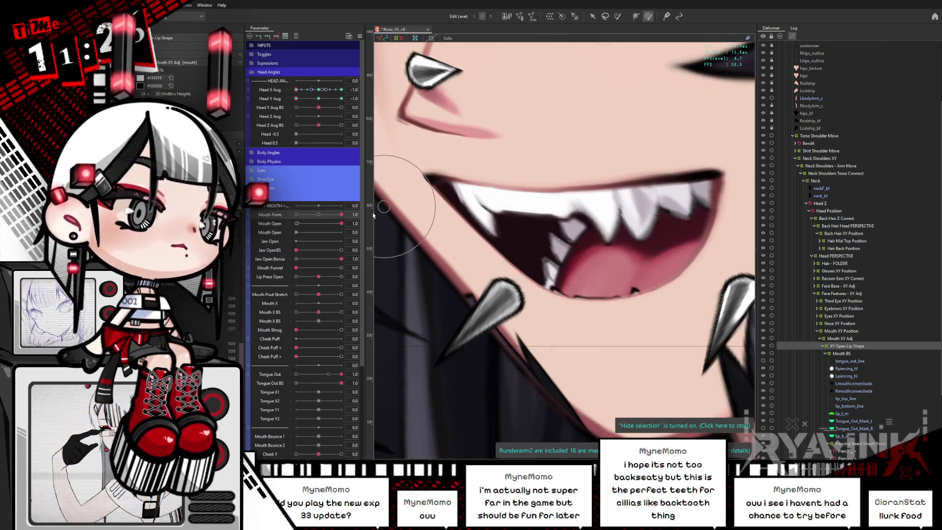
scroll(666, 193, down, 3)
scroll(613, 226, down, 3)
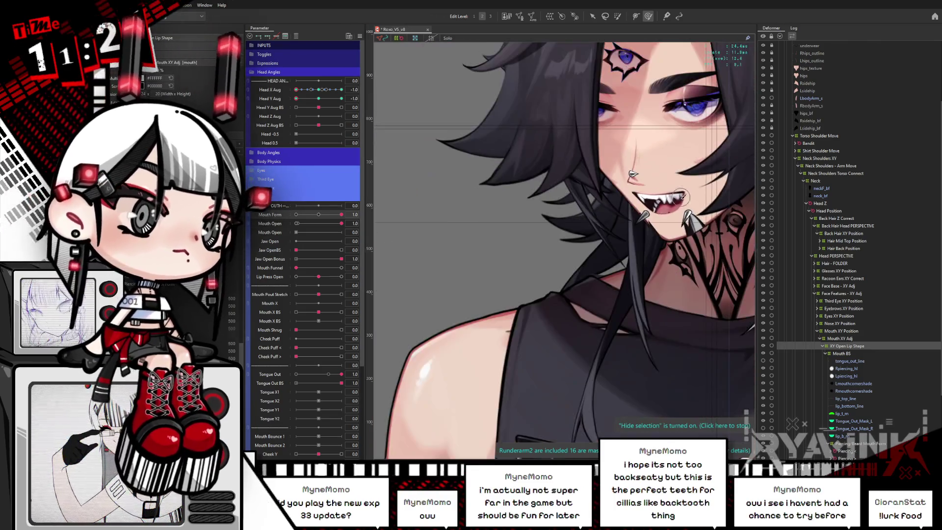
scroll(560, 260, down, 3)
mouse_move(317, 98)
mouse_down()
mouse_move(347, 98)
mouse_move(306, 90)
mouse_move(293, 98)
mouse_up()
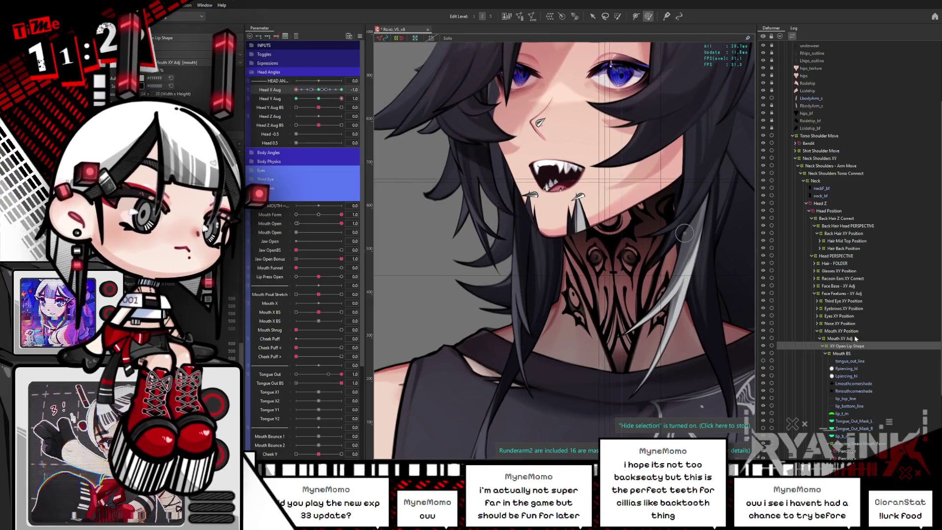
click(827, 354)
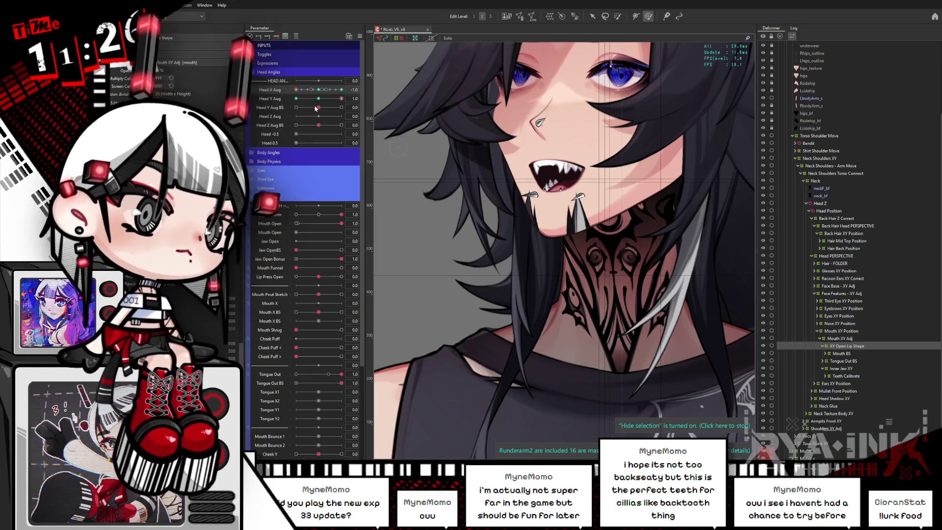
mouse_move(342, 99)
mouse_down()
mouse_move(328, 98)
mouse_move(347, 91)
mouse_move(296, 96)
mouse_up()
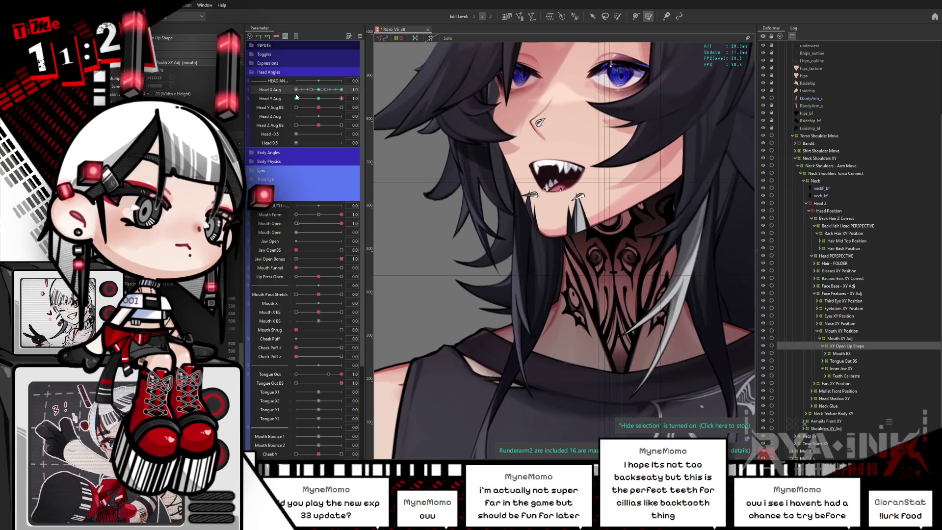
click(840, 332)
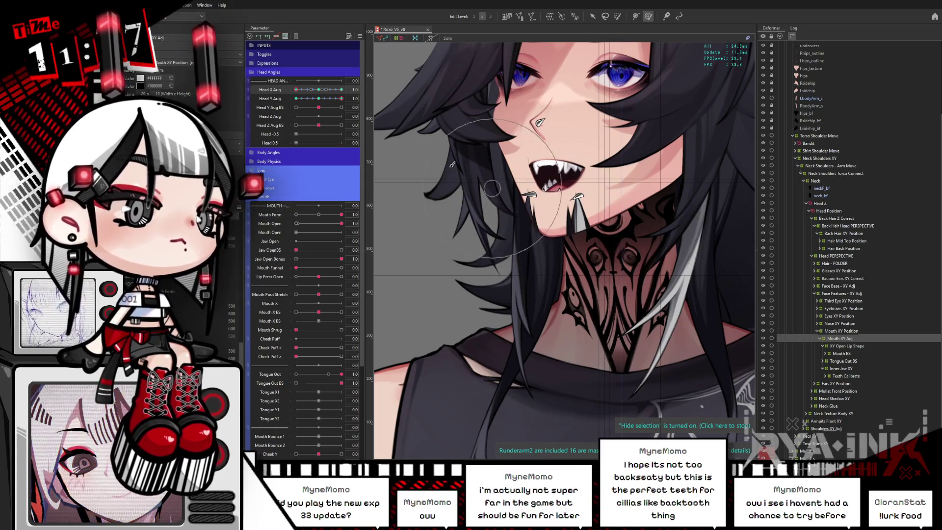
mouse_move(320, 99)
mouse_down()
mouse_move(342, 99)
mouse_move(296, 99)
mouse_up()
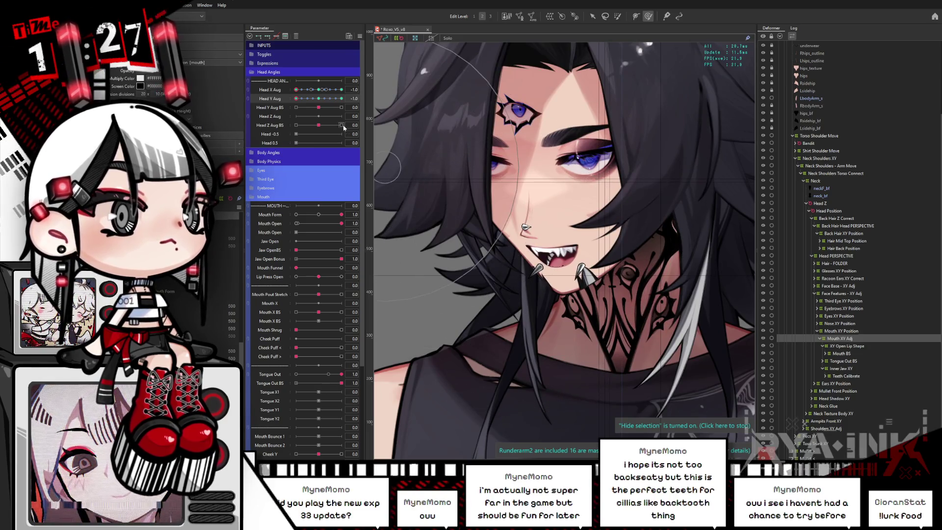
click(308, 98)
drag(309, 98, 348, 97)
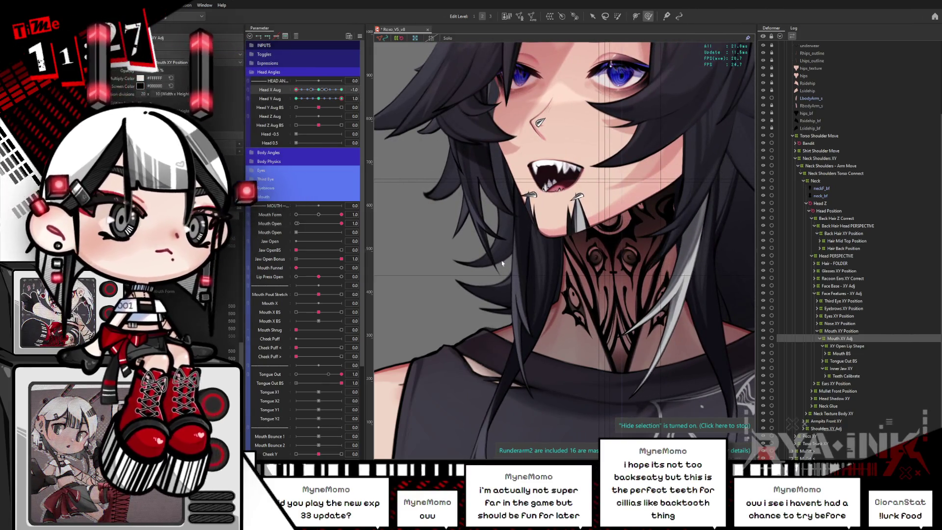
drag(334, 99, 294, 114)
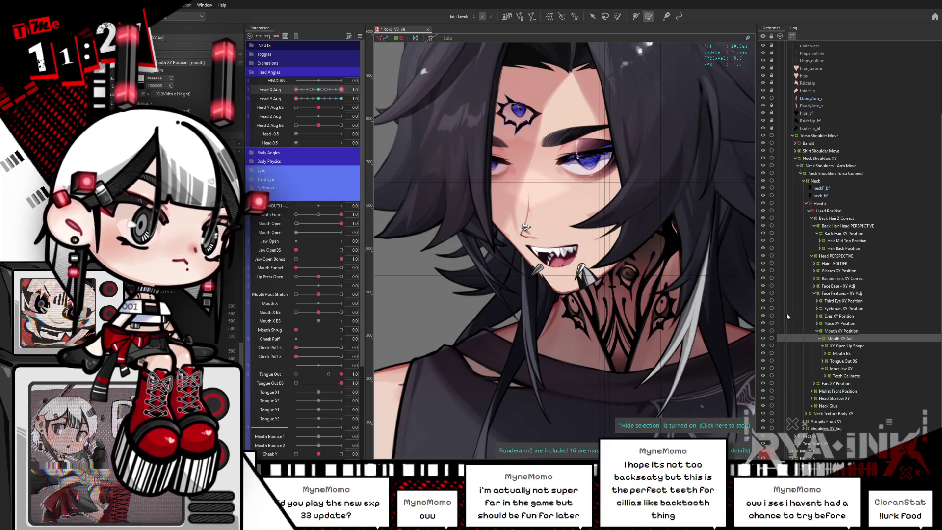
click(823, 339)
Step: Collapse the mouth groups, expand Face Base - XY Adj, and select the Face Base - Jaw deformer
click(818, 331)
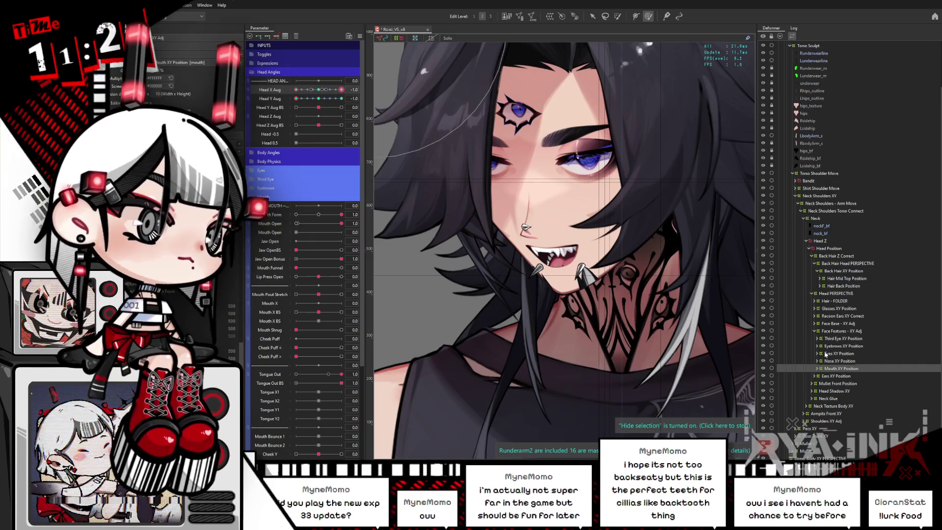
click(813, 331)
click(814, 323)
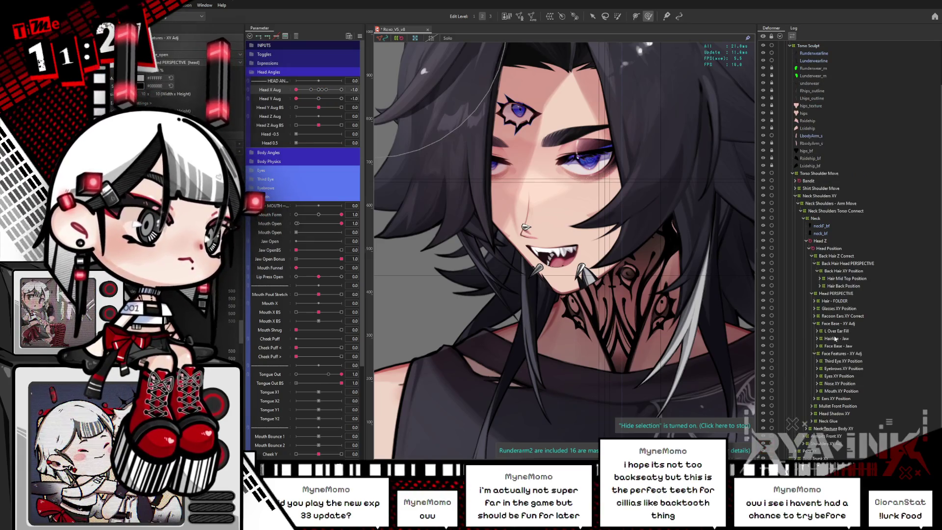
click(845, 324)
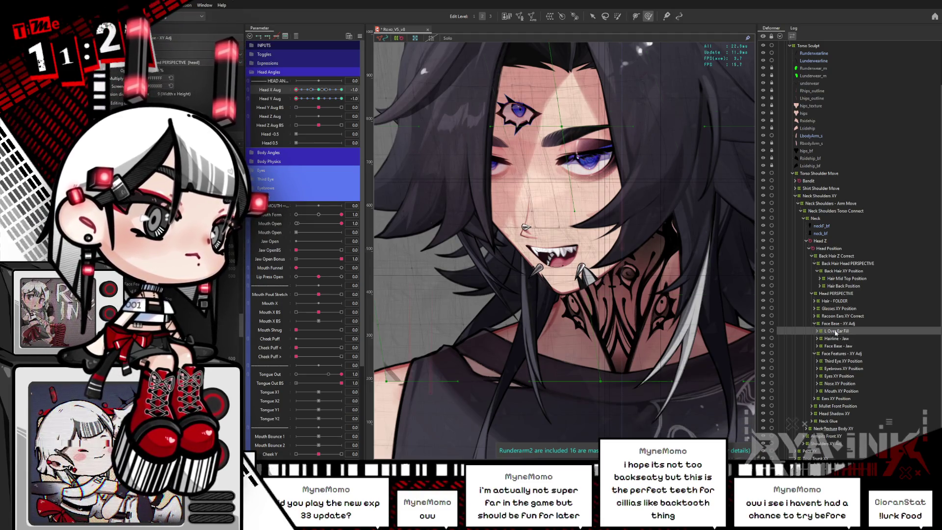
click(837, 332)
click(831, 338)
click(823, 346)
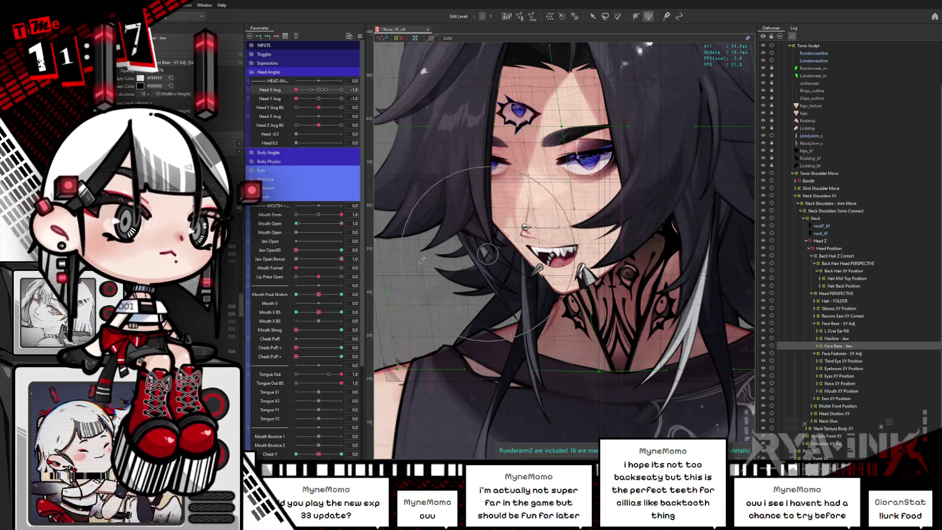
click(296, 37)
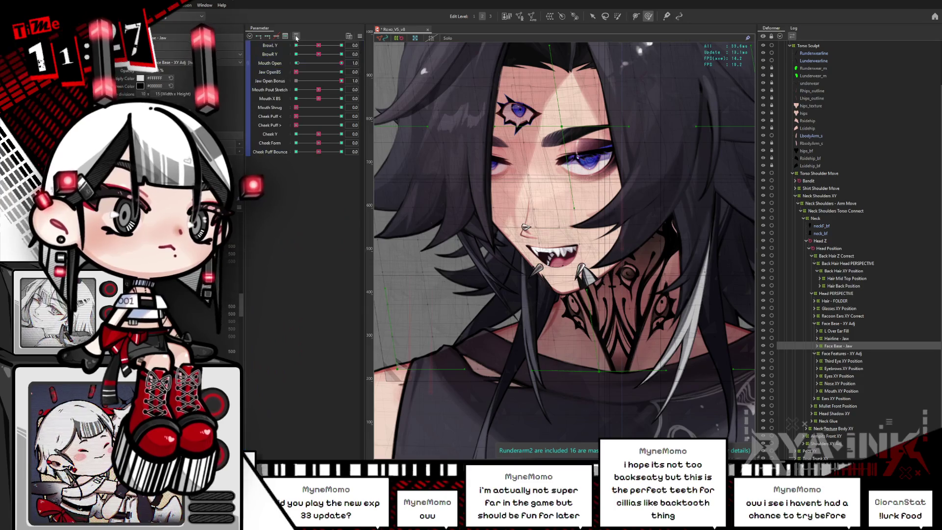
click(296, 37)
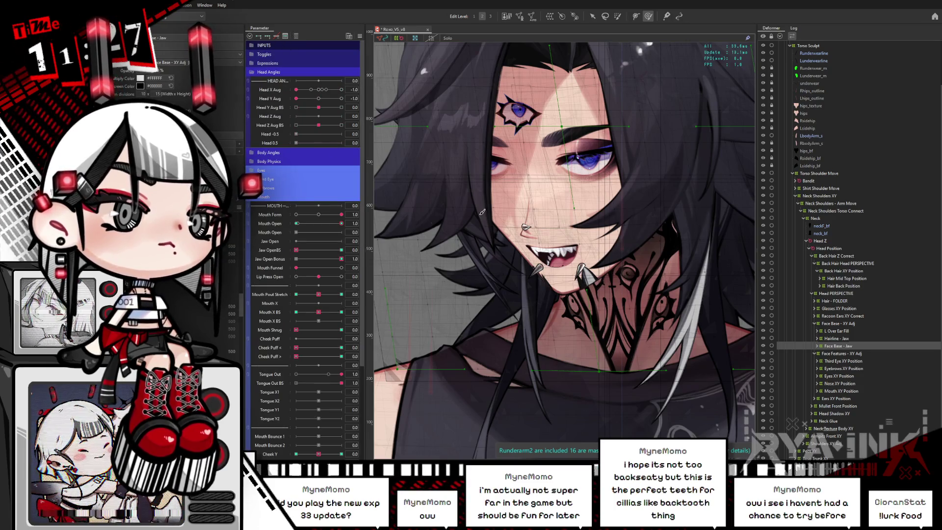
Step: Expand Face Base - Jaw, select face_bang_s, and reset Head X/Y Aug to 0
click(817, 346)
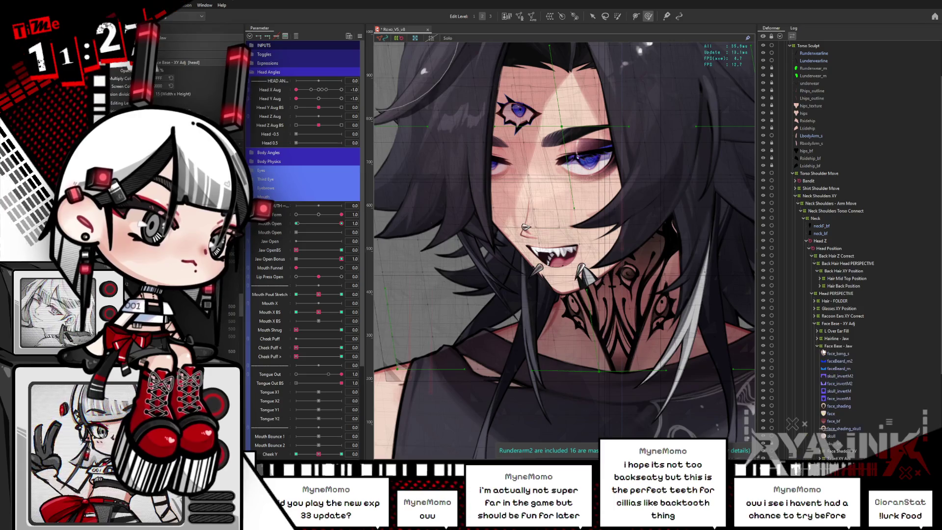
click(838, 347)
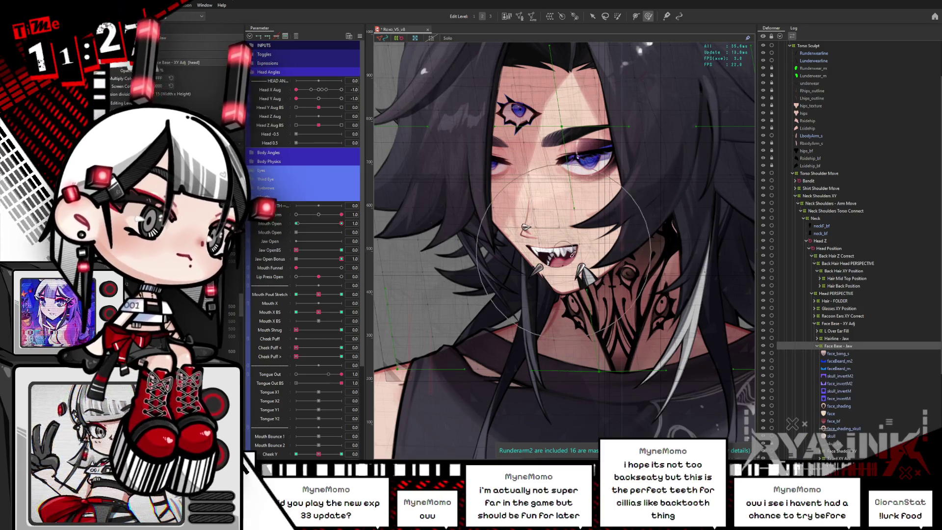
drag(561, 276, 715, 305)
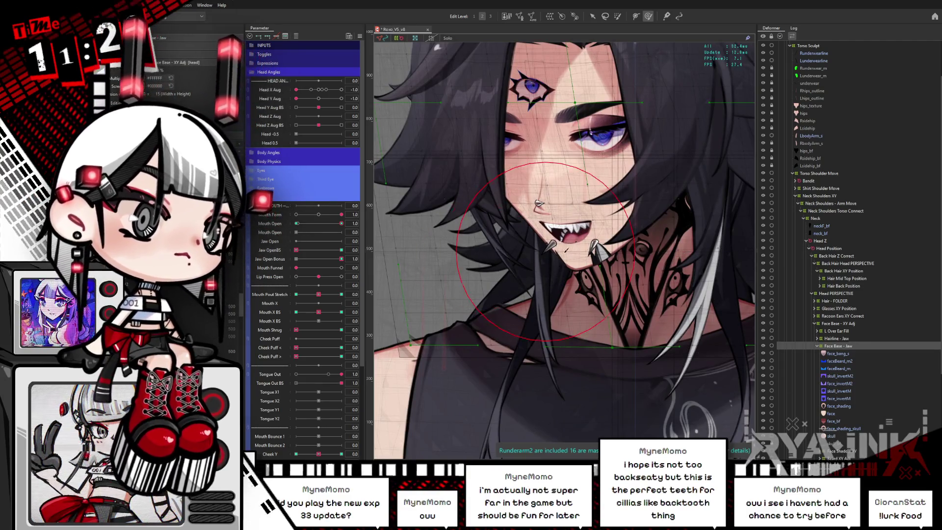
scroll(544, 248, down, 3)
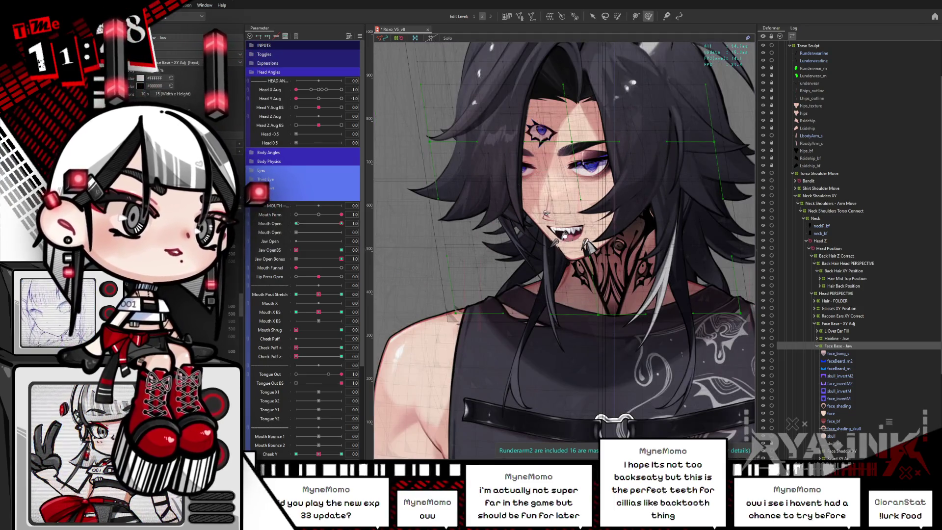
drag(579, 265, 648, 300)
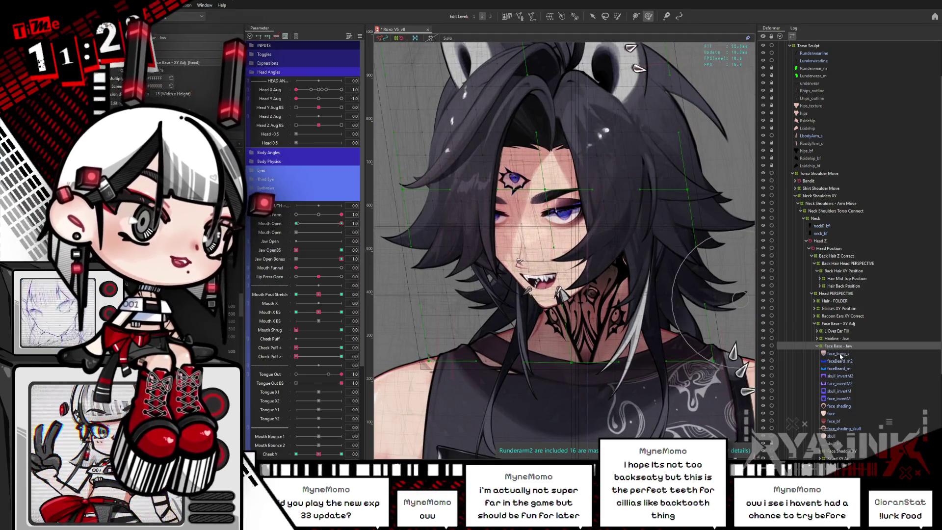
click(840, 354)
click(319, 90)
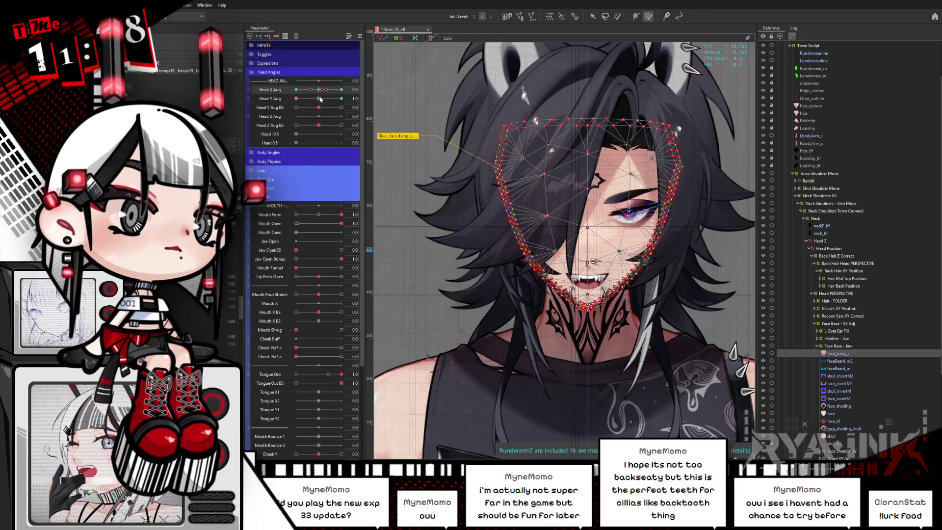
Step: Reset the head angle to face front and hide the mesh vertices
click(319, 99)
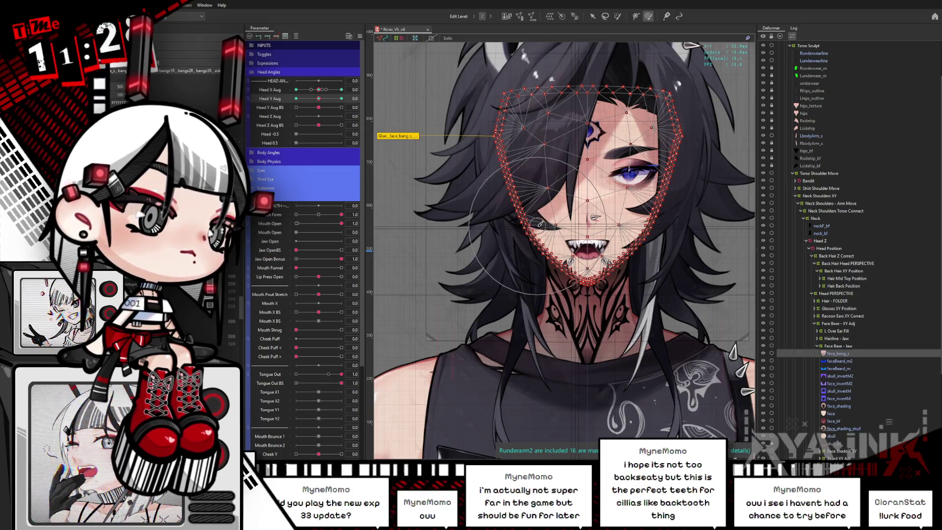
key(ctrl+h)
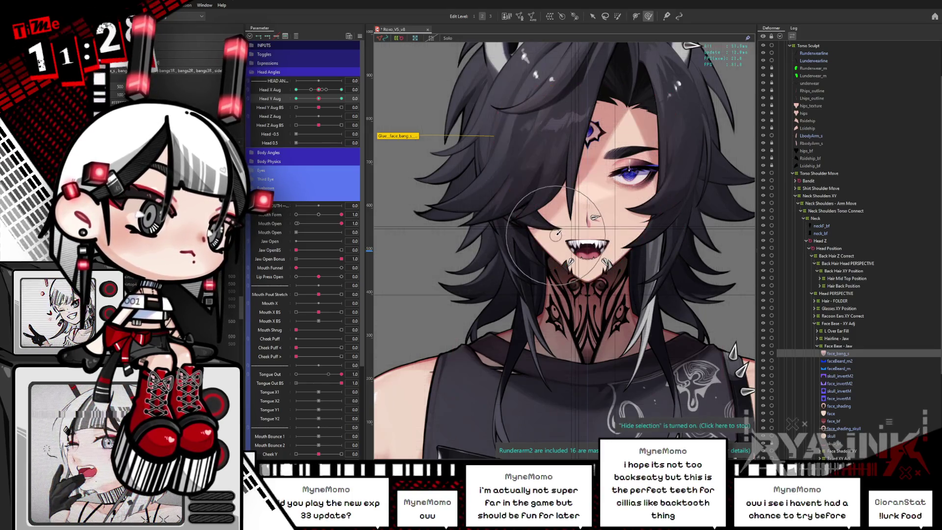
mouse_move(557, 235)
mouse_down()
mouse_move(569, 234)
mouse_move(563, 272)
mouse_up()
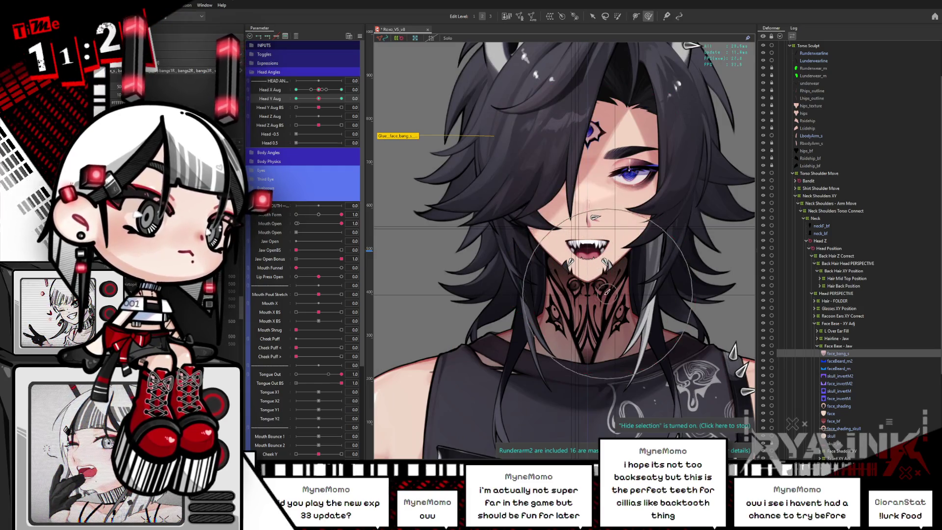
Step: Select face_bang_s, face, then the Face Base - Jaw deformer, showing its frame on canvas
click(798, 351)
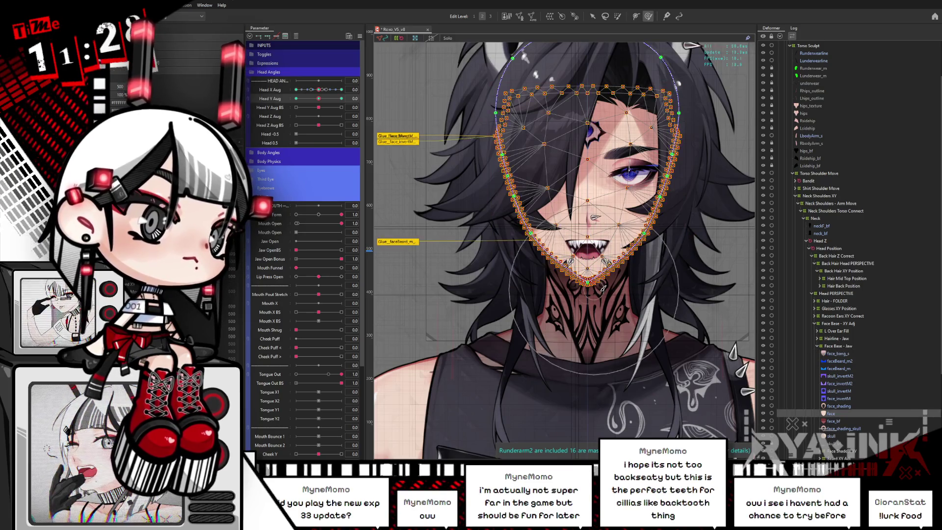
click(625, 268)
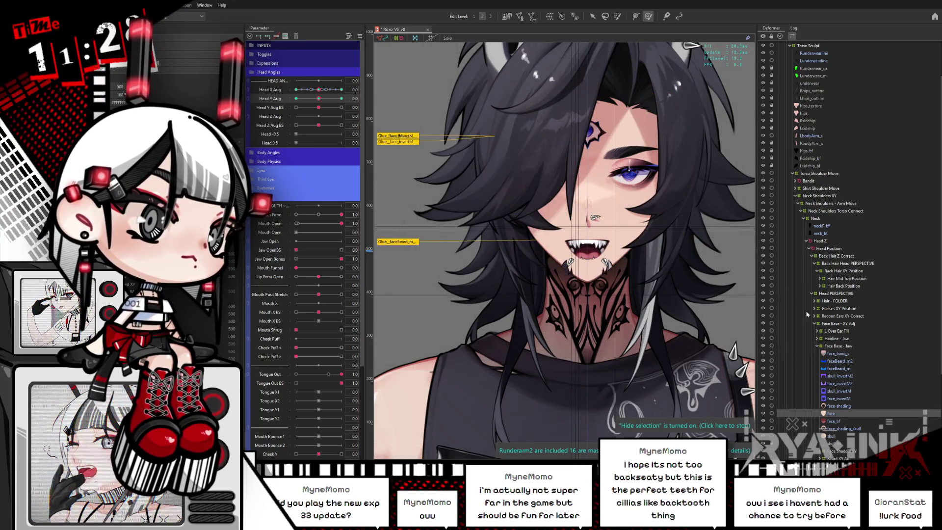
click(849, 347)
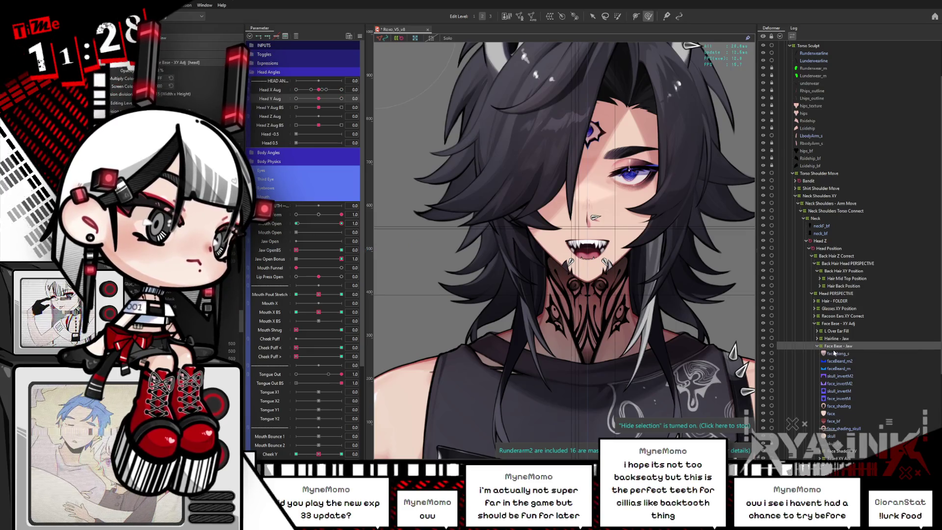
click(551, 16)
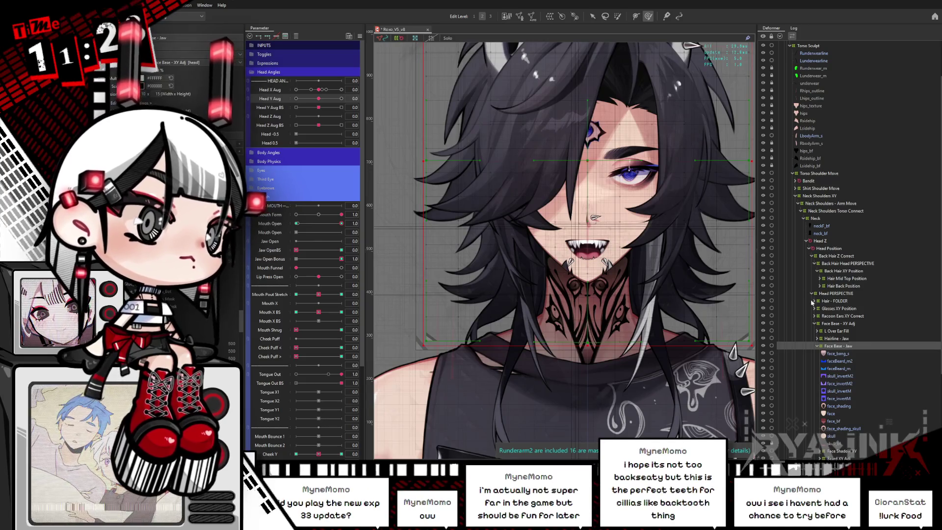
Step: Create the Jaw XY Open warp deformer and shrink its box around the face
key(ctrl+z)
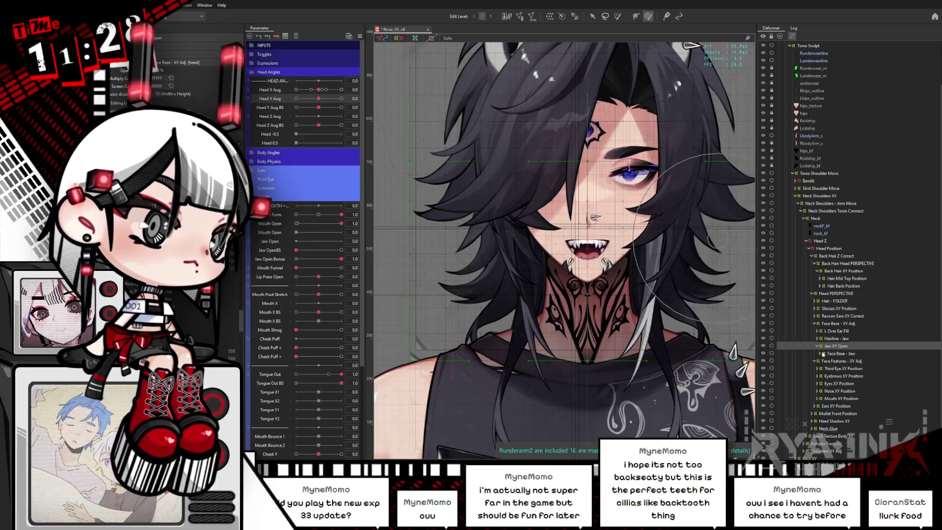
click(824, 354)
click(838, 346)
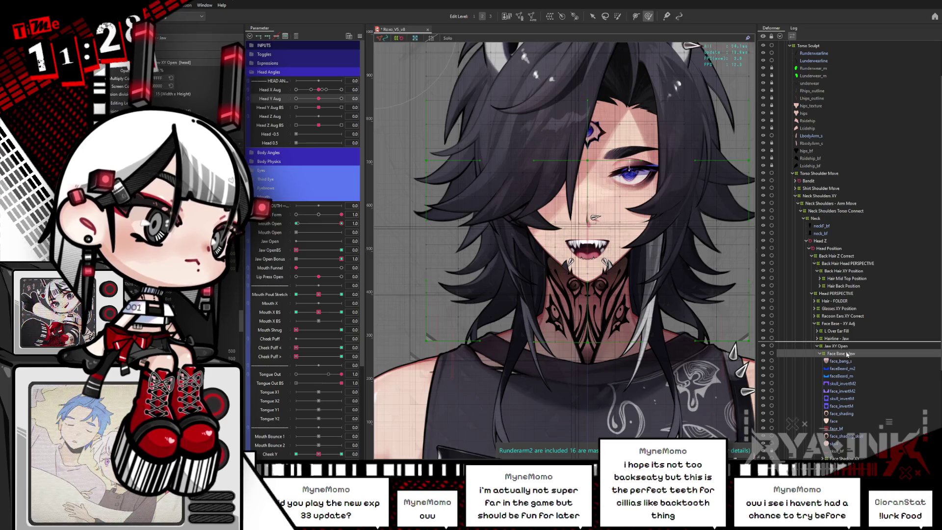
drag(847, 354, 847, 344)
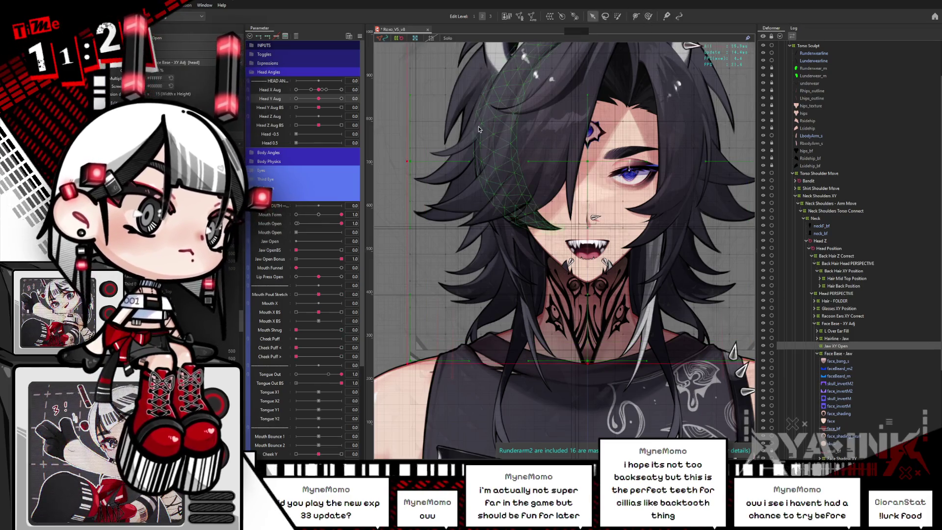
drag(410, 162, 436, 162)
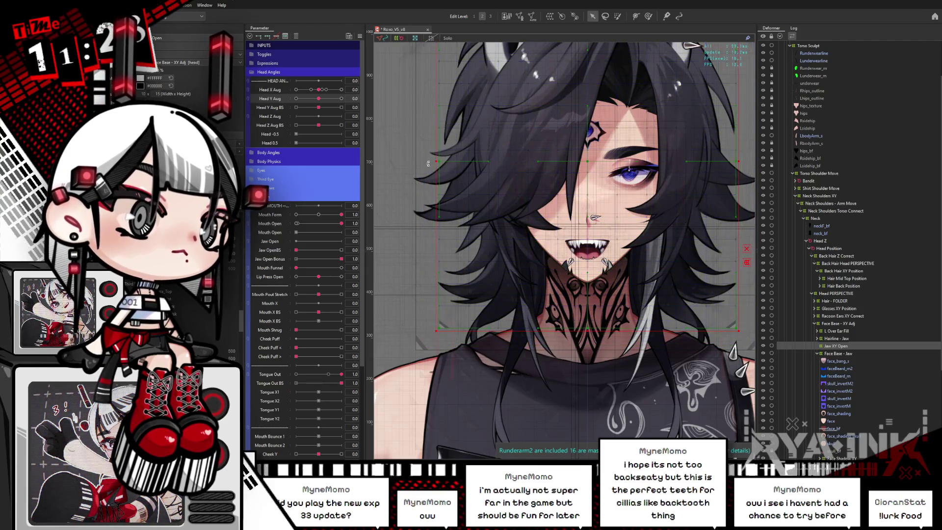
Step: Nest Jaw XY Open under Face Base - Jaw and move face meshes and Shadow/Beard/Shading/Mask deformers into it
click(832, 354)
drag(832, 346, 829, 449)
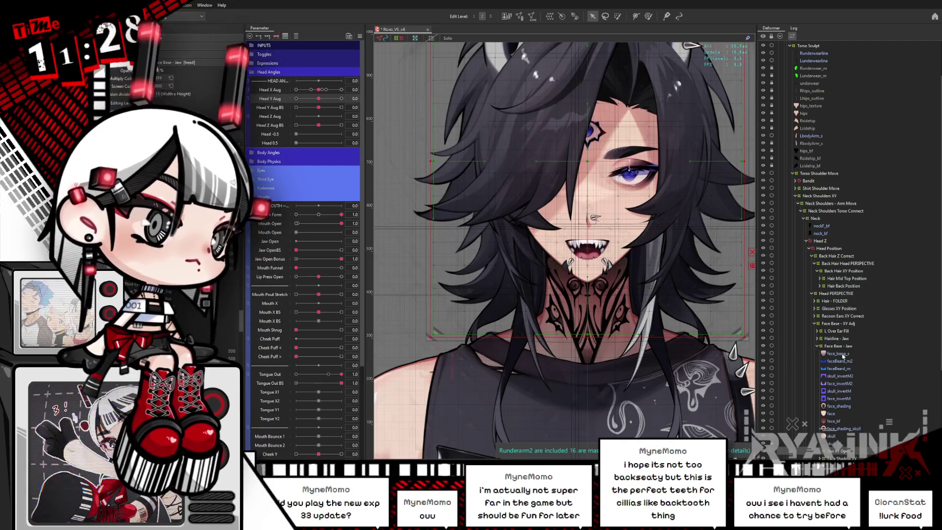
shift+click(829, 449)
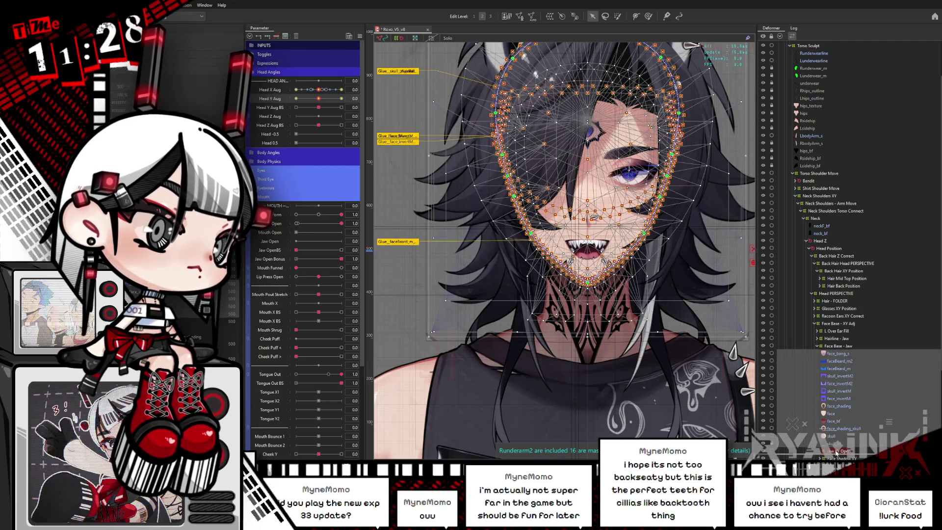
drag(865, 444, 841, 451)
click(837, 354)
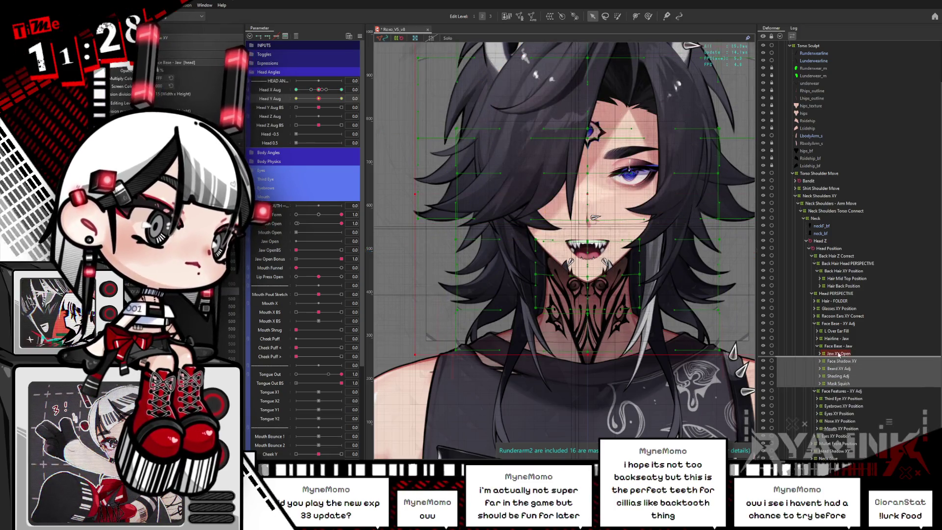
drag(835, 357, 836, 354)
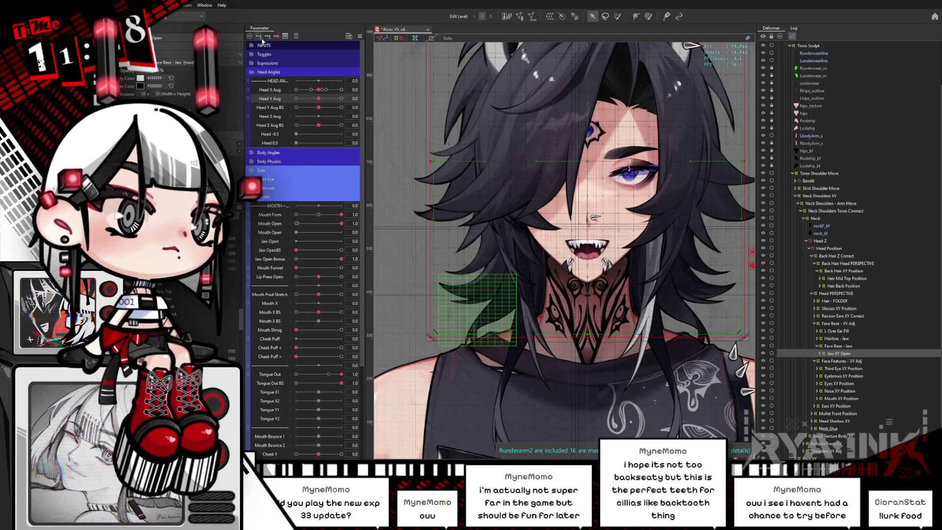
Step: Test the rig by tilting and turning the head, then close the mouth into a smile
click(296, 98)
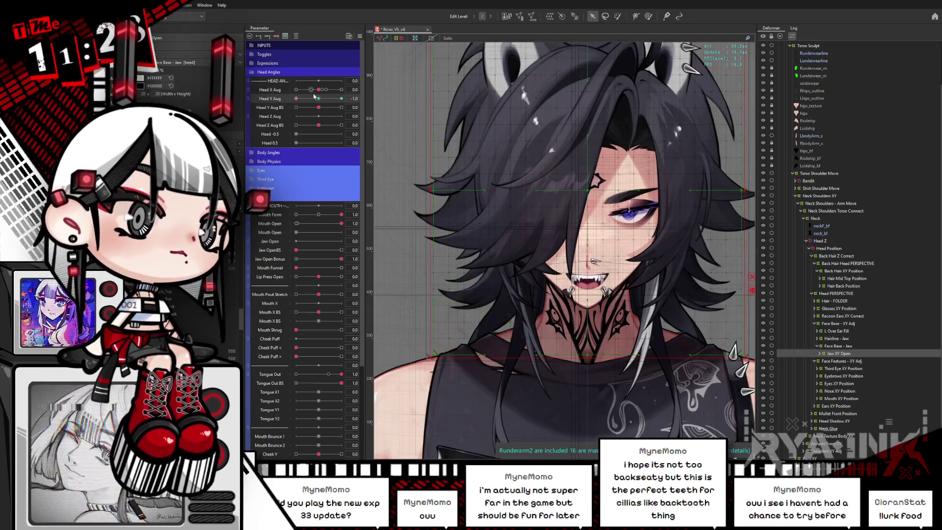
click(295, 89)
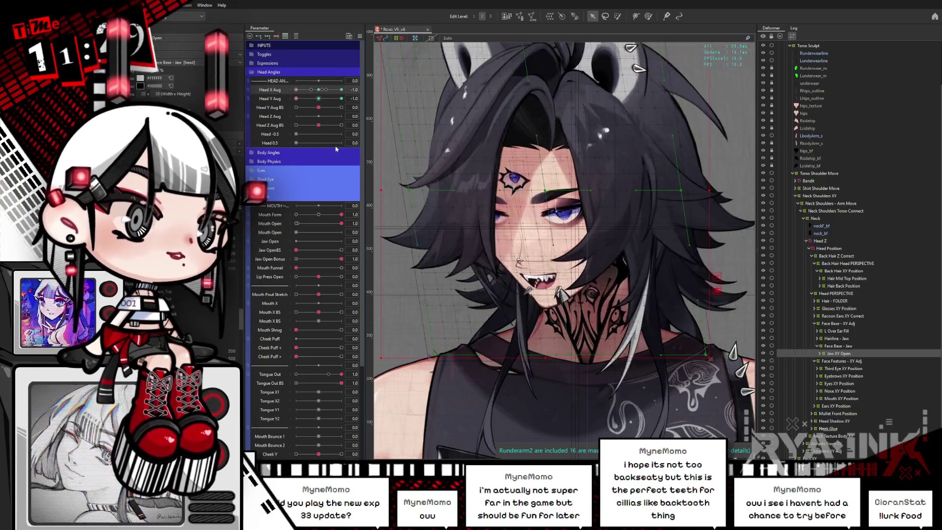
click(318, 98)
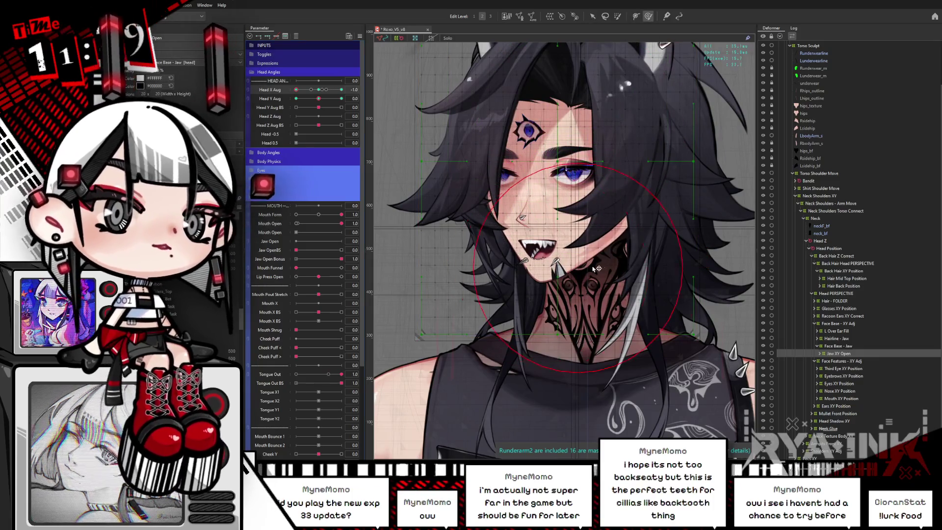
scroll(544, 250, up, 2)
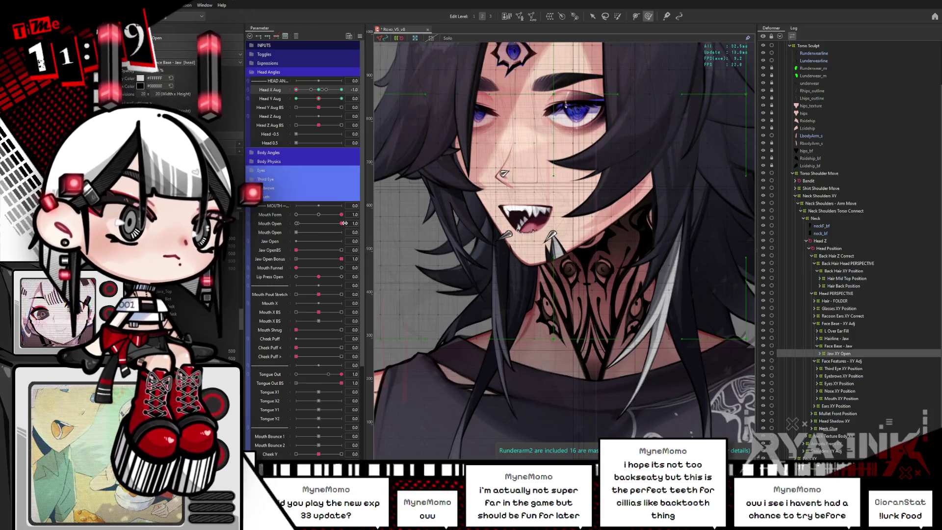
drag(343, 224, 296, 224)
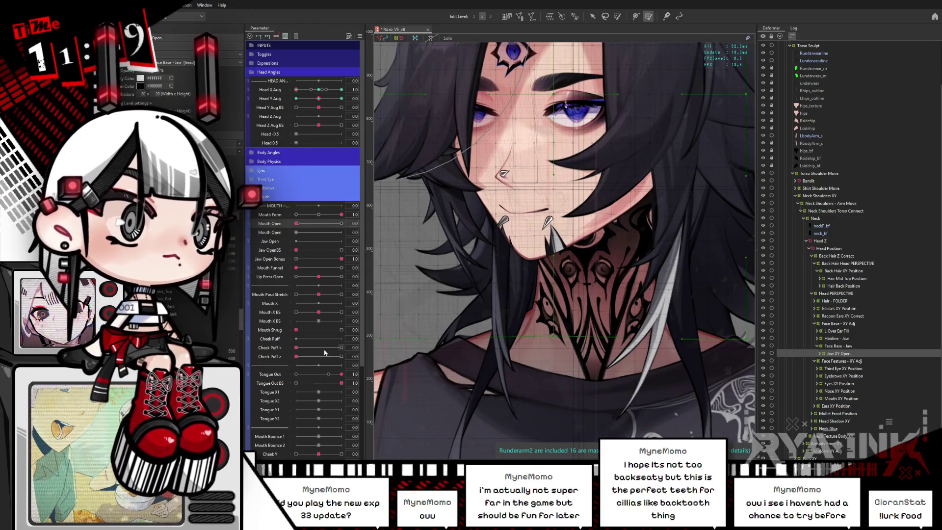
scroll(324, 294, down, 5)
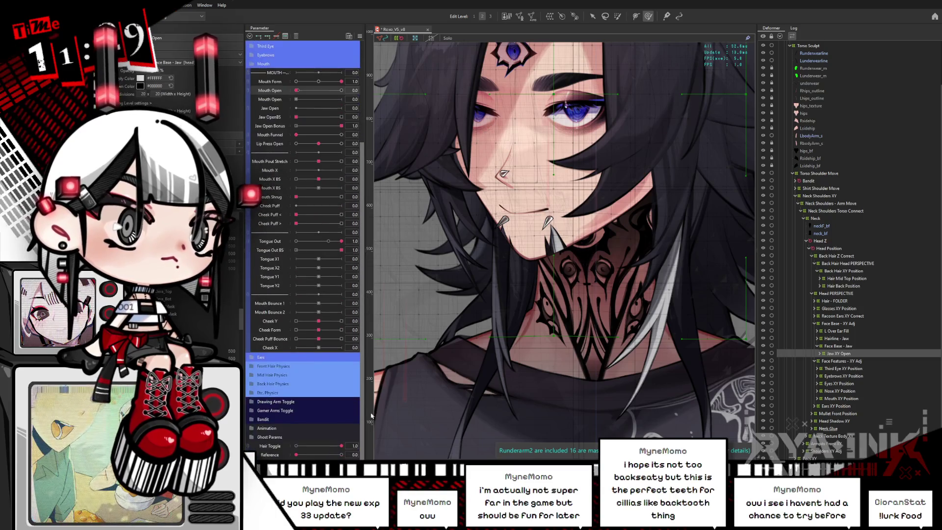
Step: Hide selection overlays, expand Jaw XY Open, and lower Tongue Out to 0.5
click(569, 237)
key(ctrl+h)
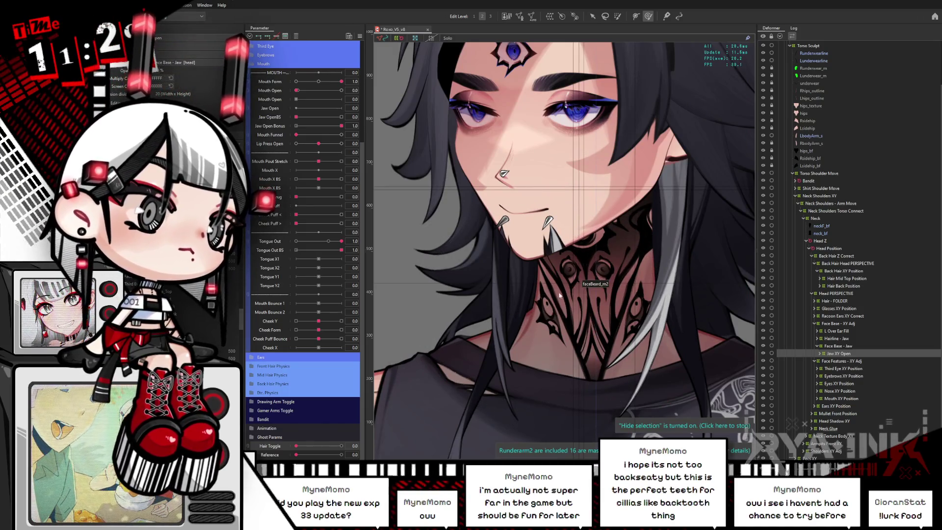
click(467, 317)
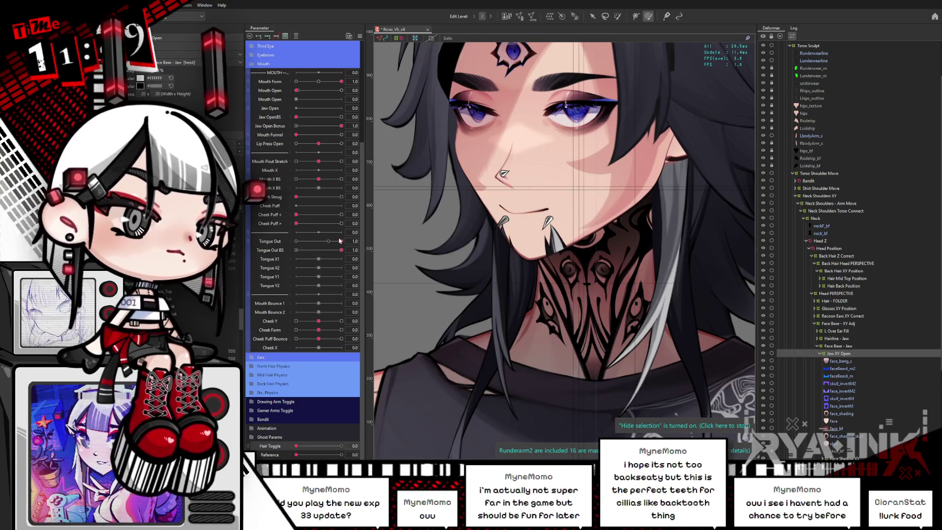
drag(342, 241, 313, 241)
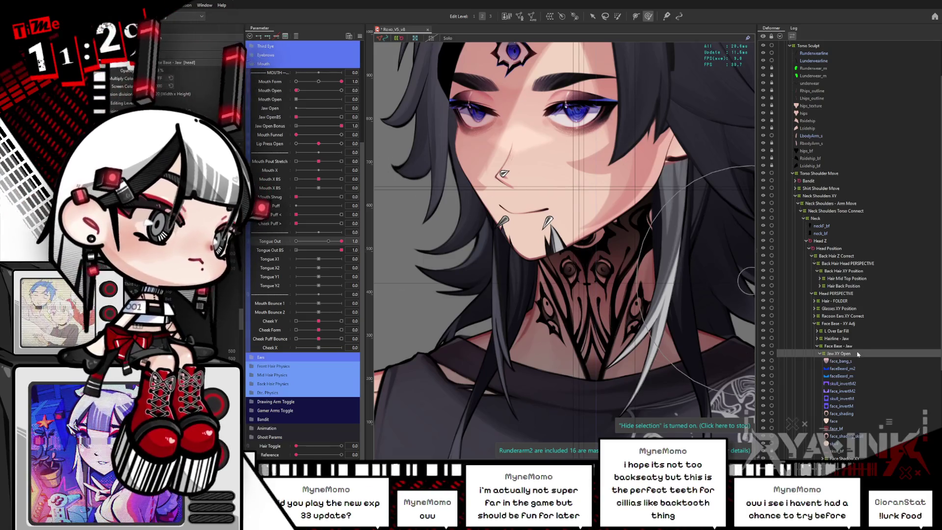
Step: Scrub Mouth Open with the Jaw XY Open grid visible, then swing Head X Aug to -1.0
click(275, 83)
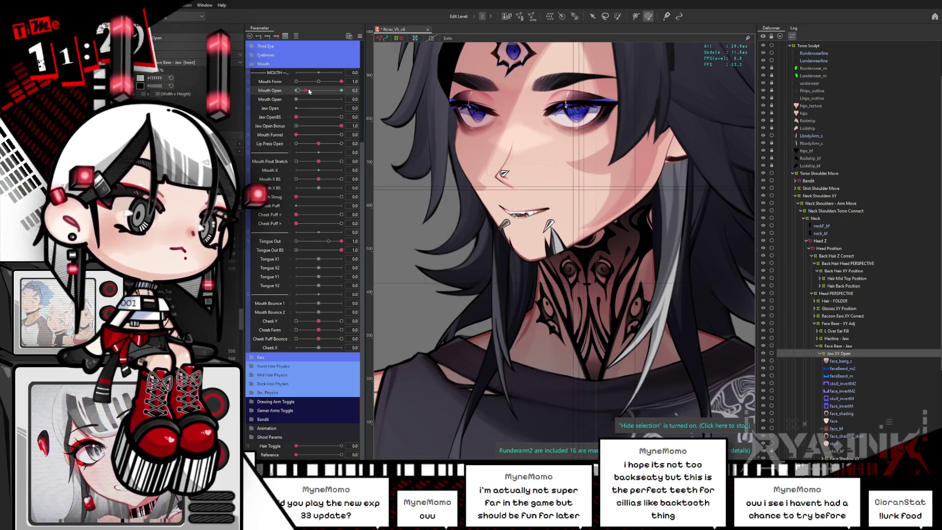
drag(309, 92, 270, 111)
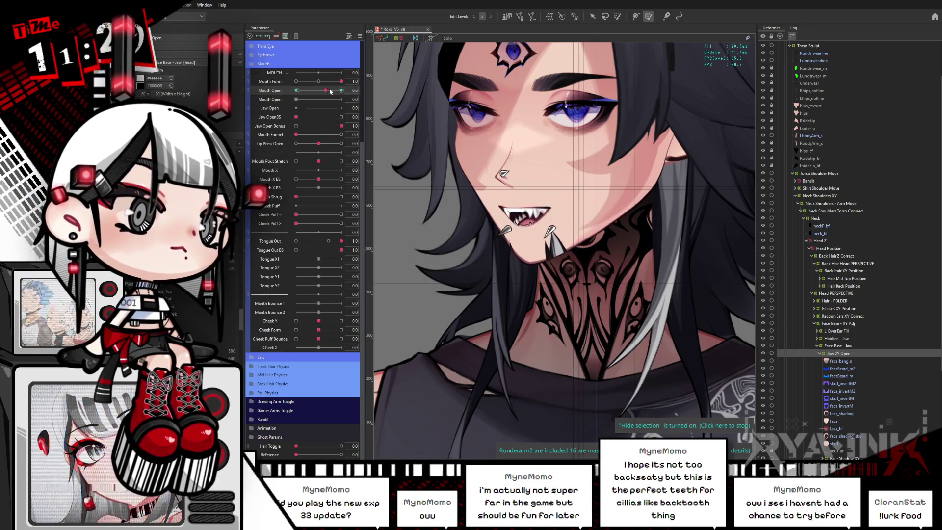
click(516, 212)
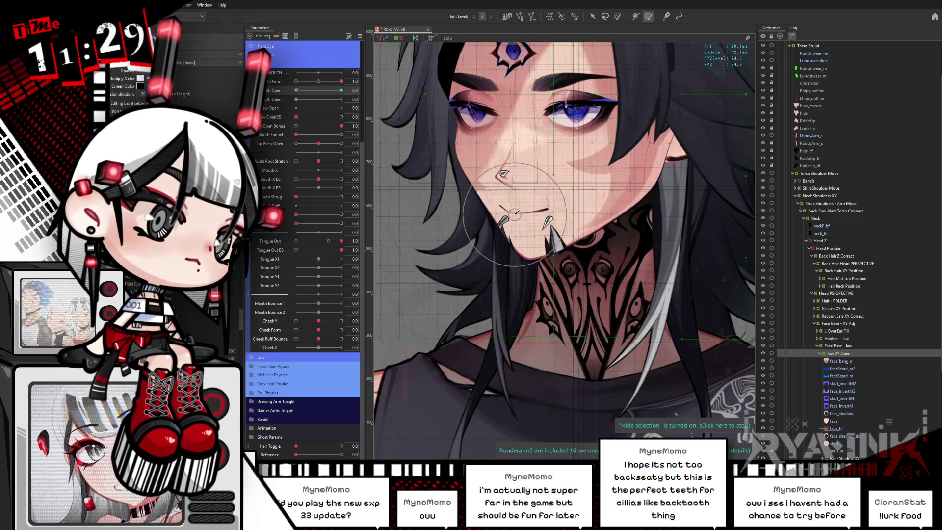
mouse_move(296, 90)
mouse_down()
mouse_move(377, 94)
mouse_move(295, 96)
mouse_up()
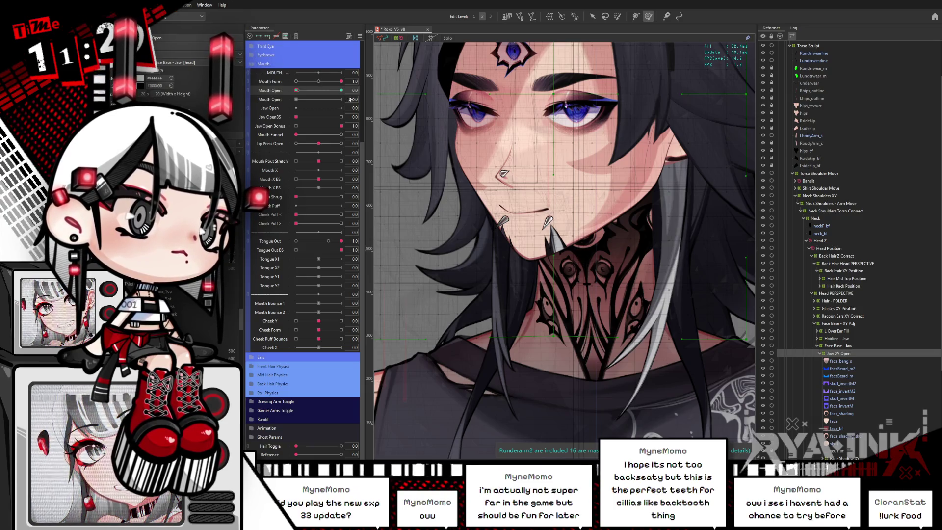
scroll(314, 147, up, 5)
drag(319, 83, 286, 94)
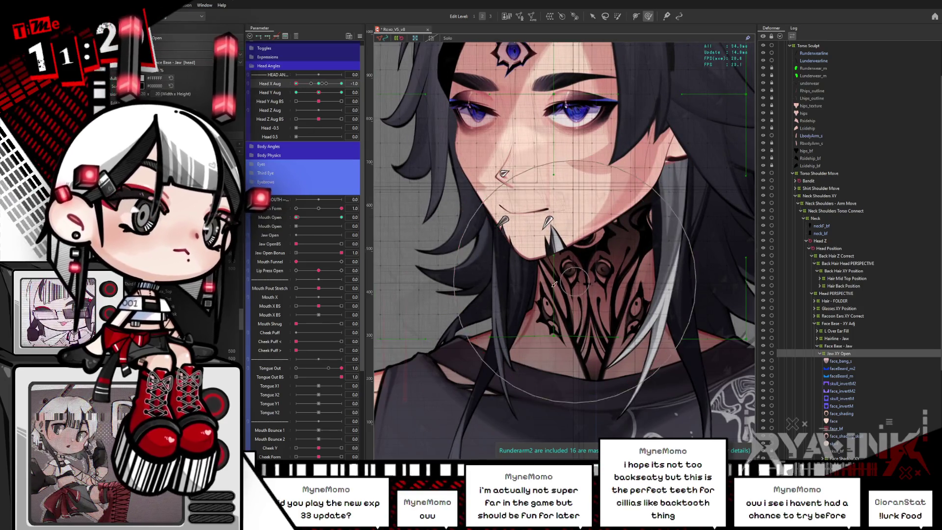
Step: Hide the deformer overlay and open the mouth fully, previewing the fangs opening and closing
key(ctrl+h)
drag(523, 313, 543, 279)
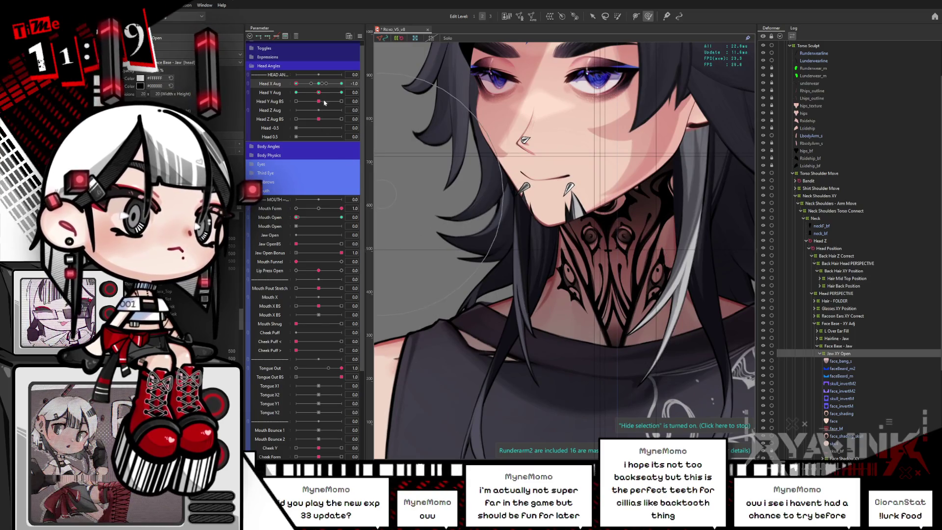
mouse_move(319, 92)
mouse_down()
mouse_move(304, 102)
mouse_move(327, 99)
mouse_move(320, 94)
mouse_up()
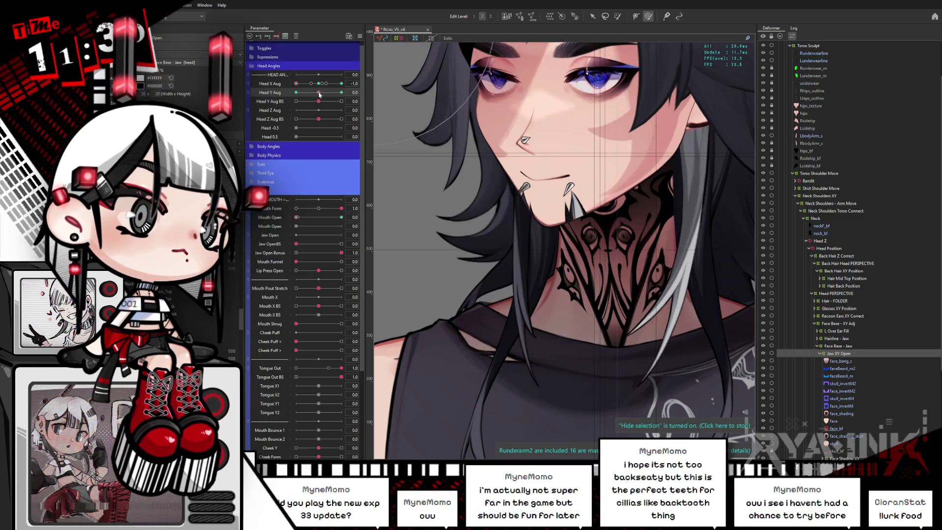
drag(297, 217, 342, 217)
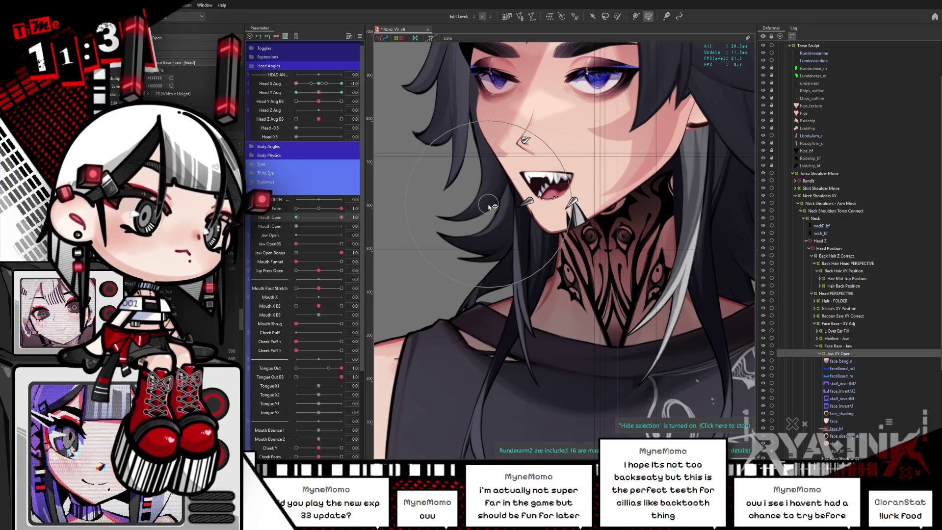
drag(336, 218, 351, 210)
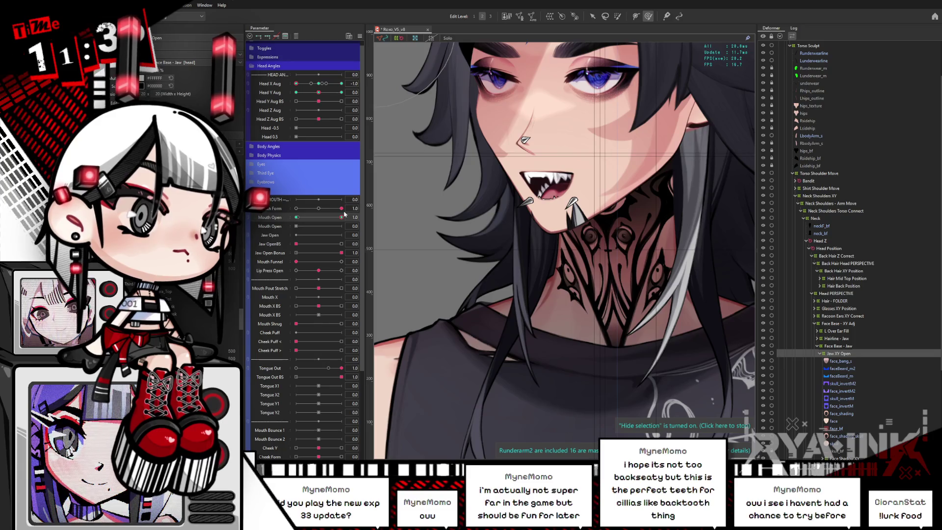
drag(341, 219, 363, 216)
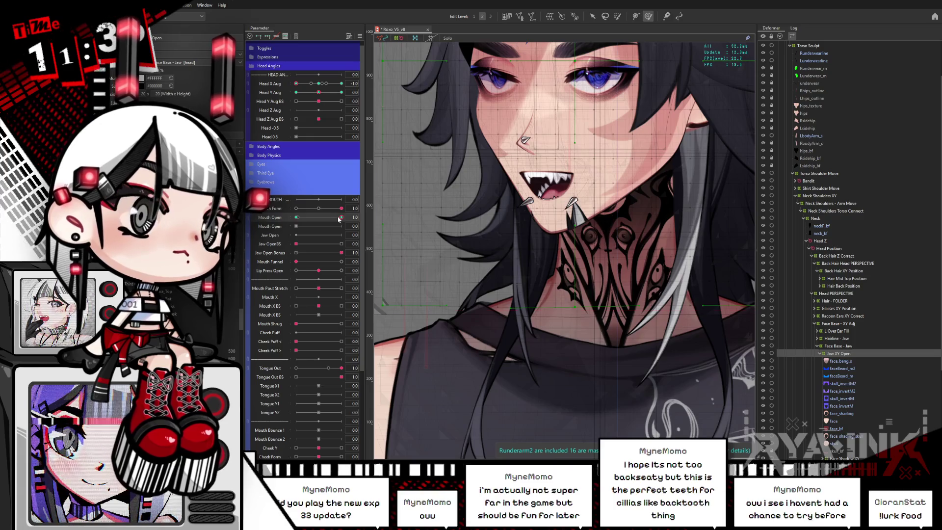
Step: Set the mouth half open and check it with the head facing forward and turned sideways
click(319, 83)
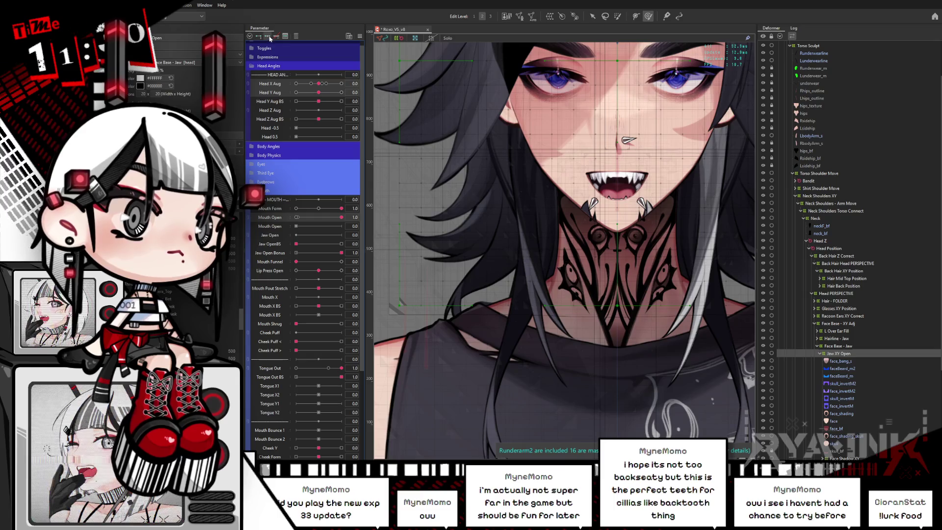
click(324, 218)
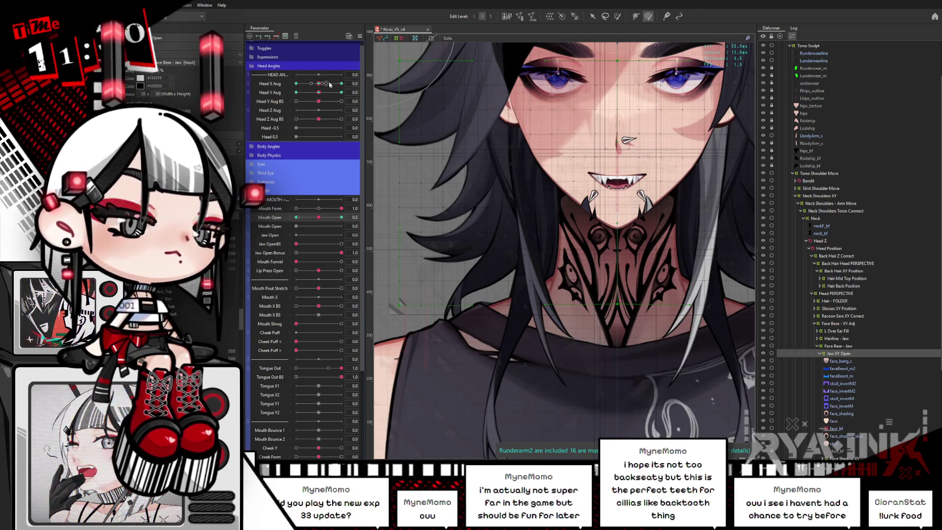
drag(329, 84, 296, 83)
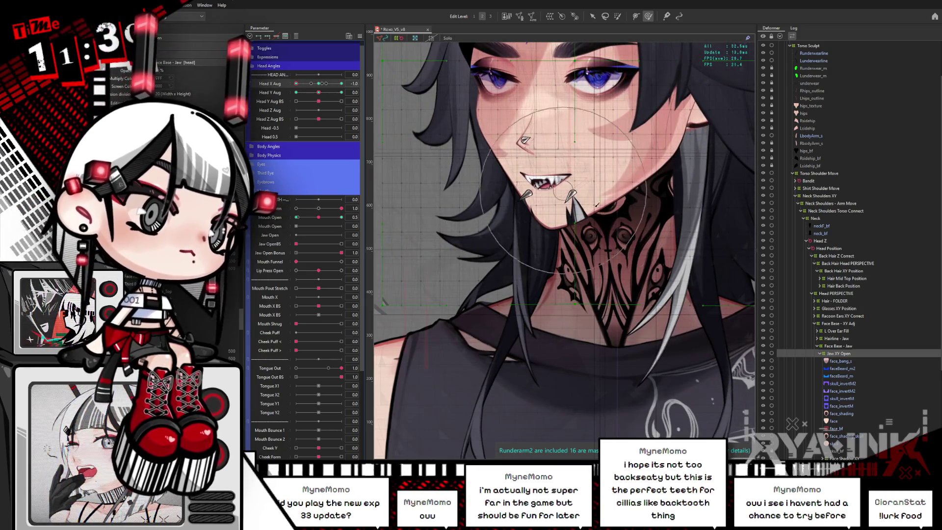
drag(597, 204, 588, 268)
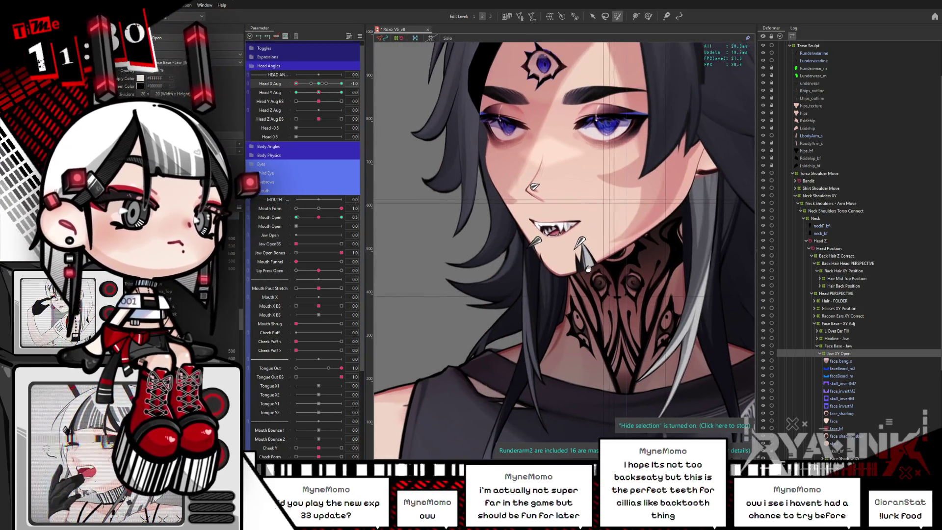
click(648, 16)
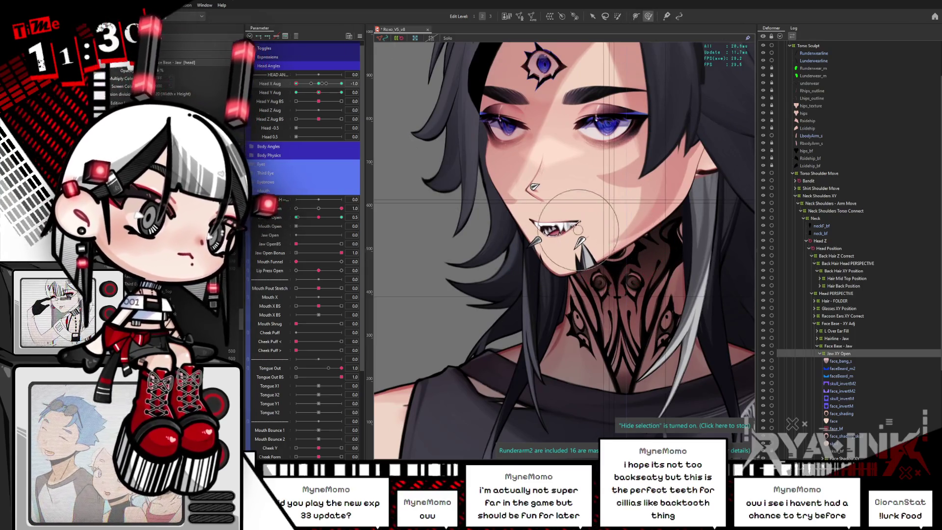
Step: Raise Lip Press Open to 1.0, close the mouth, and turn the head to its side
click(317, 84)
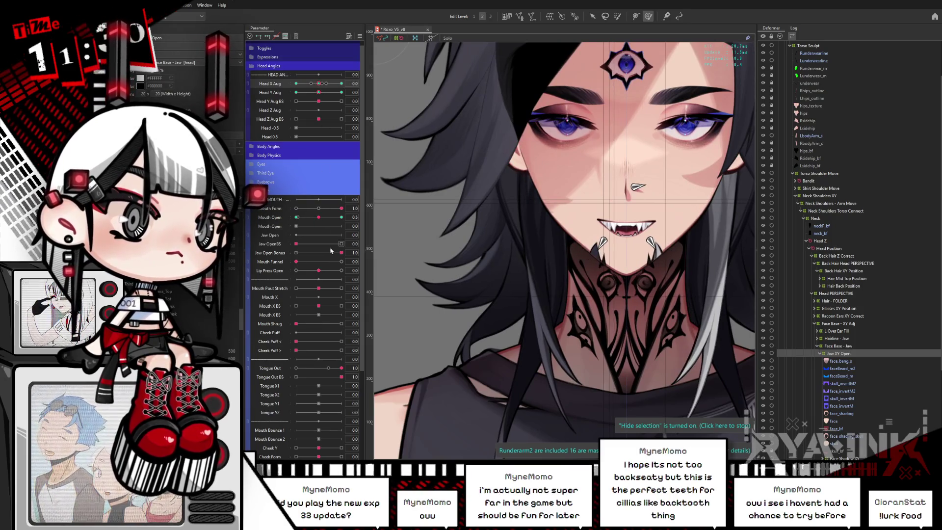
drag(320, 271, 353, 270)
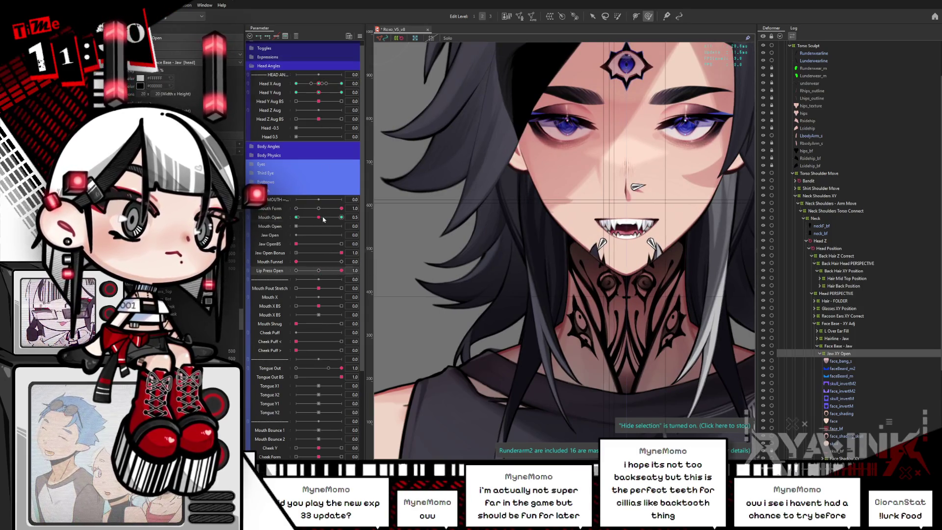
drag(324, 219, 288, 225)
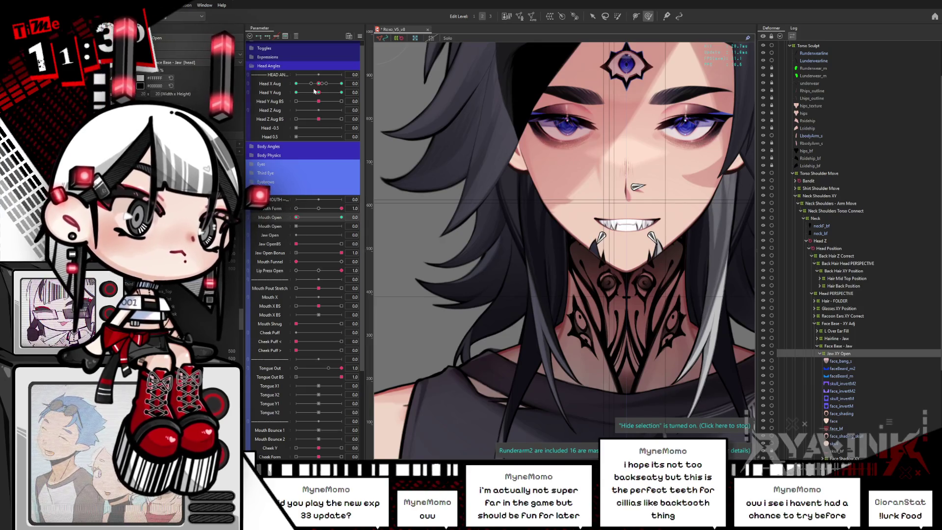
drag(323, 87, 287, 91)
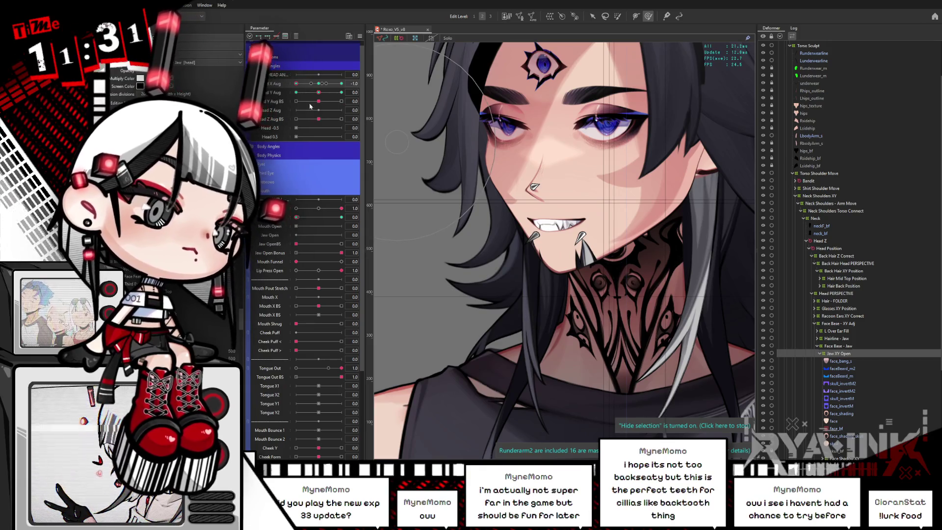
Step: Scrub Mouth Open between half, fully open and closing to check the jaw motion
drag(319, 93, 319, 92)
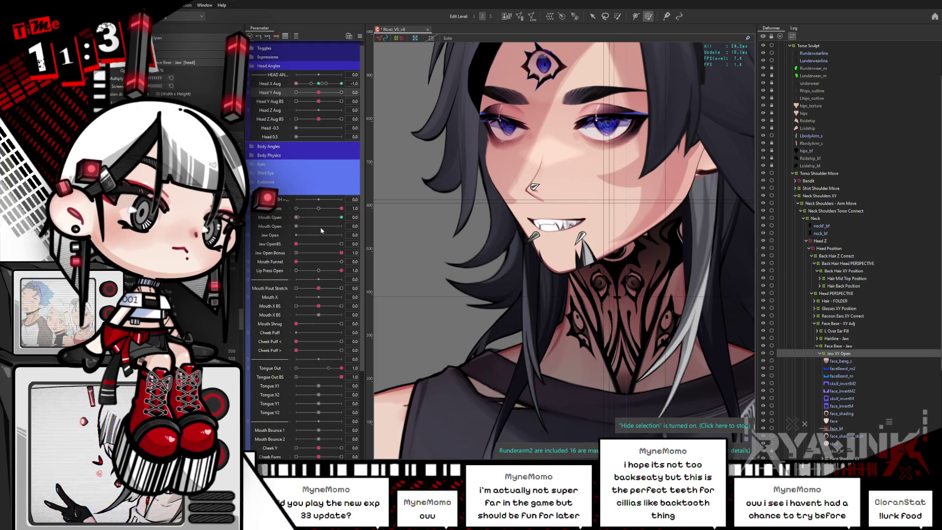
click(296, 217)
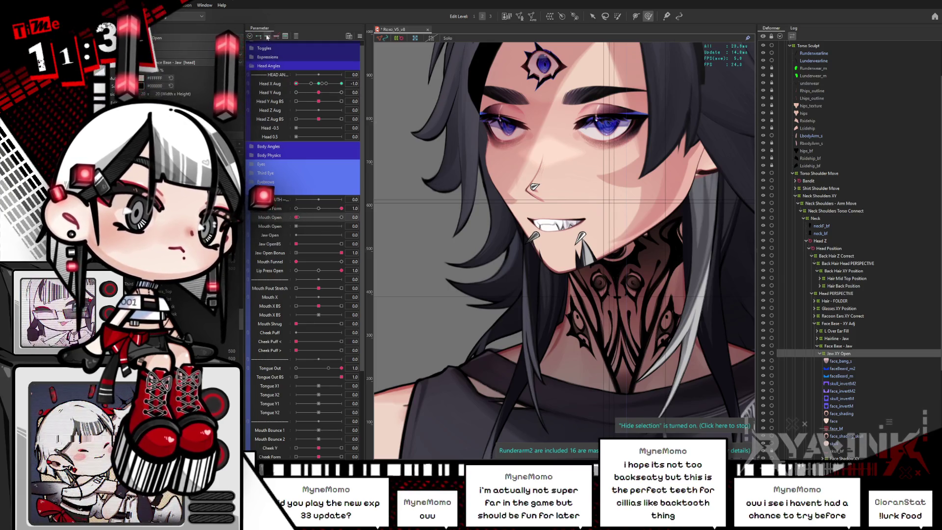
click(319, 217)
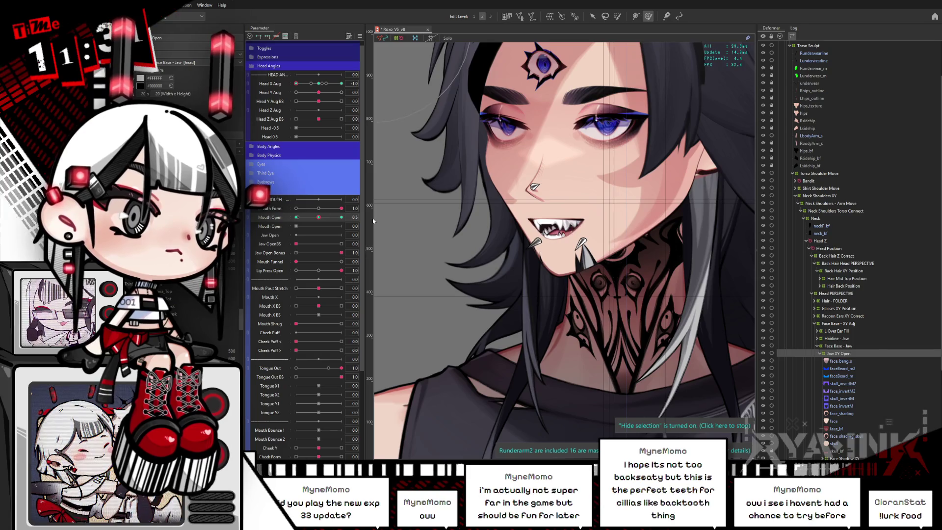
drag(315, 218, 316, 218)
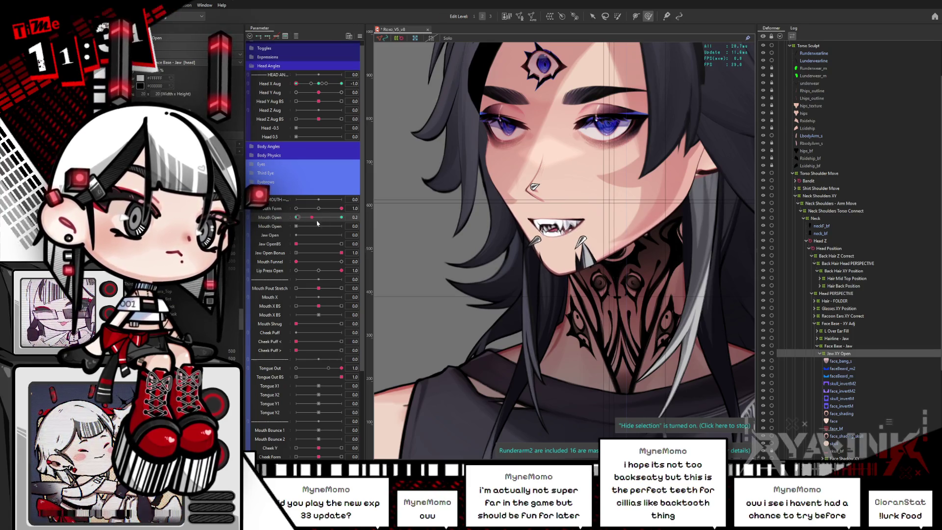
click(342, 217)
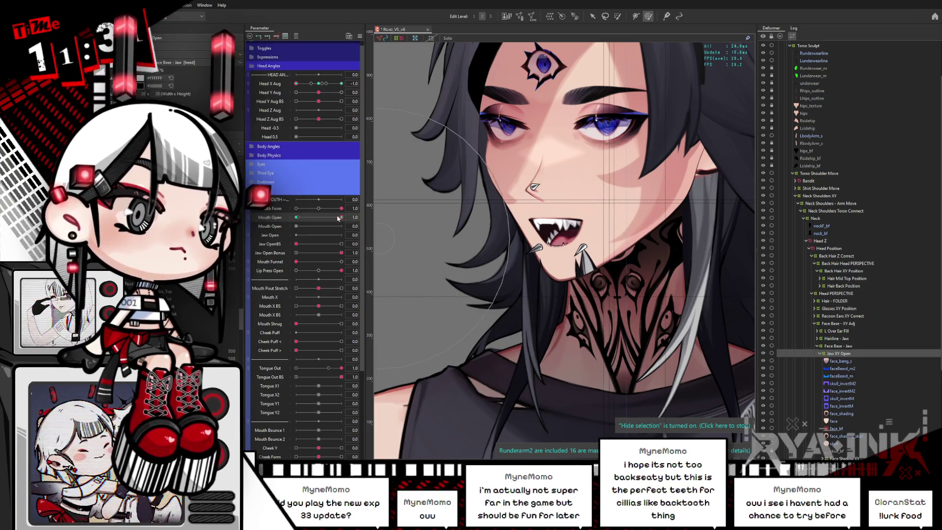
mouse_move(338, 218)
mouse_down()
mouse_move(297, 218)
mouse_move(341, 218)
mouse_up()
Step: Test the mouth opening and closing while swinging Head X Aug between side and front
drag(296, 84, 318, 86)
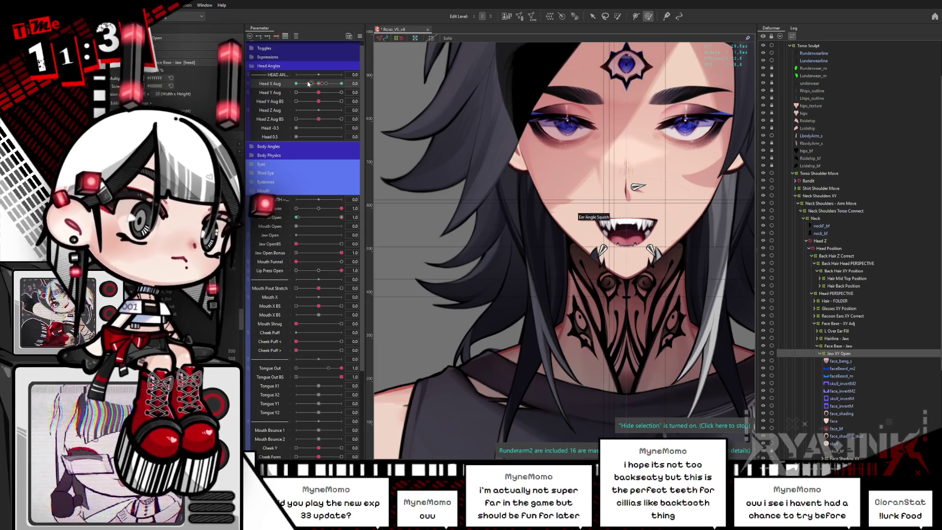
drag(308, 83, 297, 92)
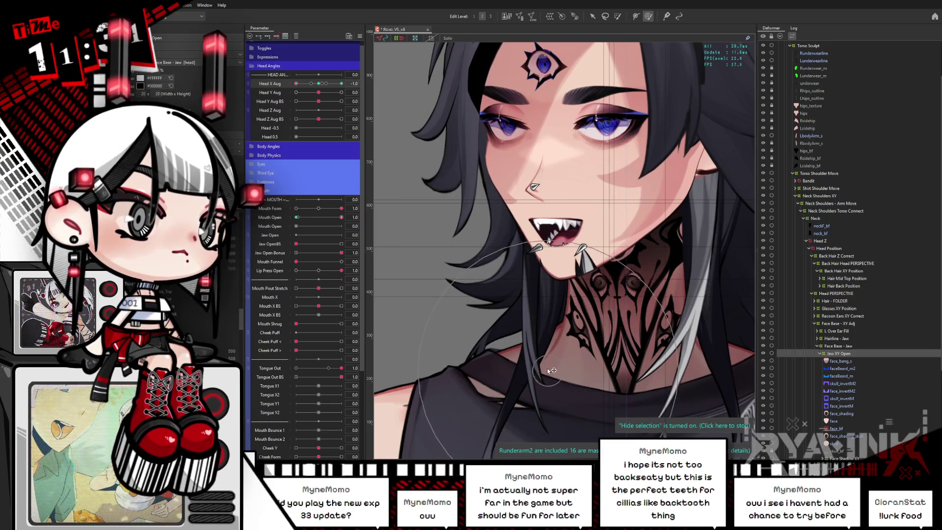
drag(342, 217, 262, 214)
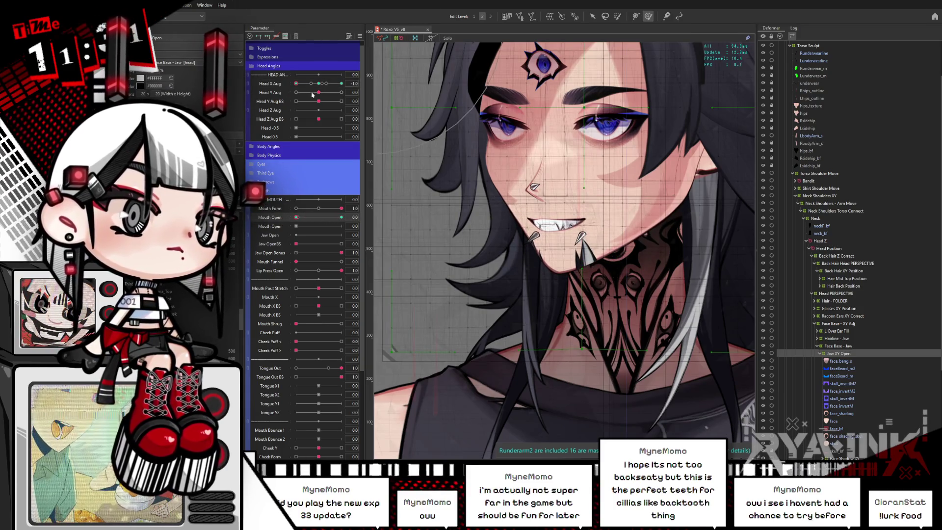
click(319, 84)
drag(297, 217, 351, 217)
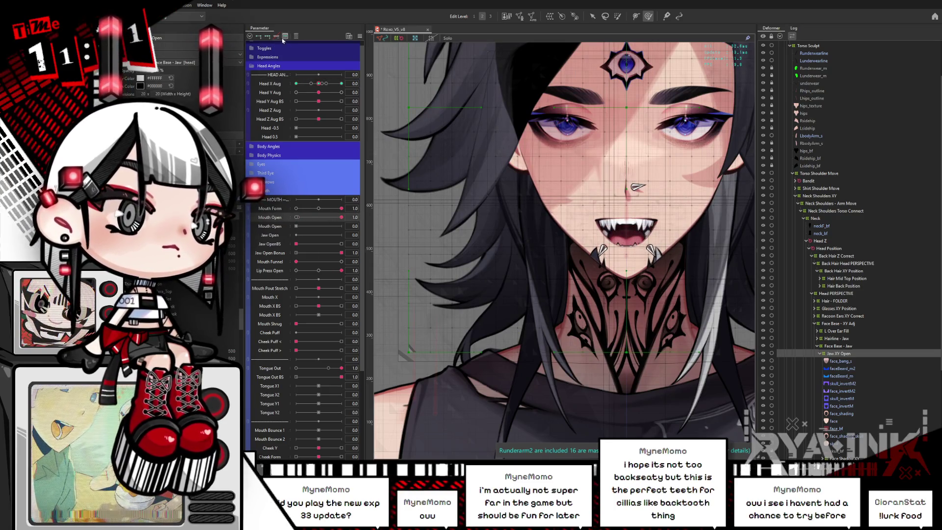
drag(319, 85, 293, 91)
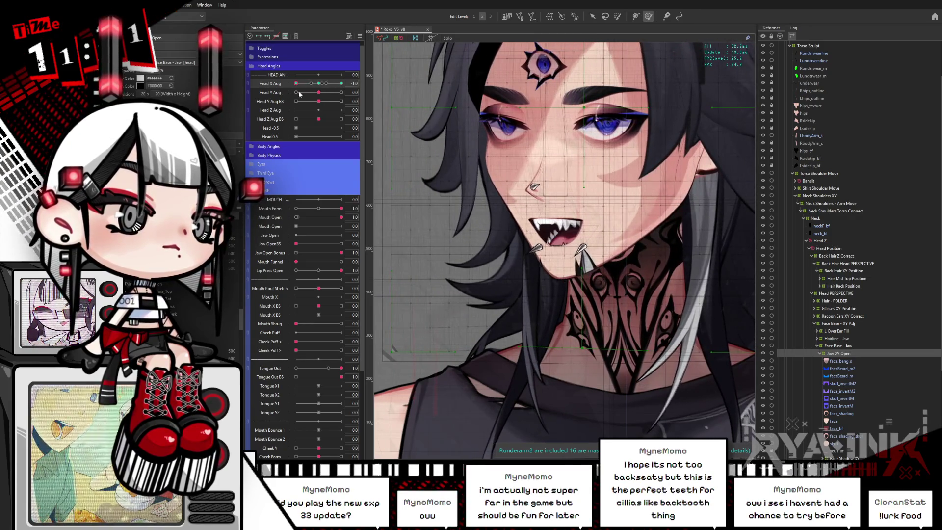
drag(299, 93, 292, 97)
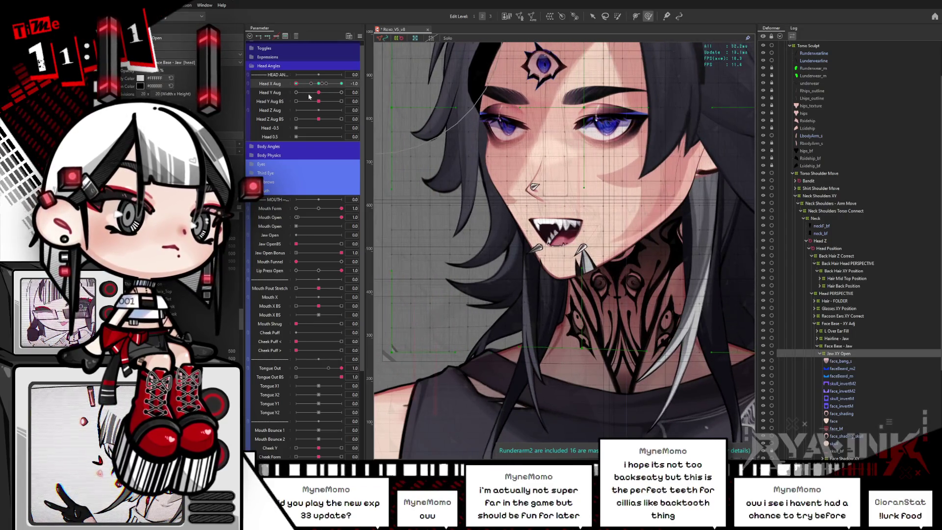
Step: Hide the selection overlay and set Mouth Open to 0.5
click(277, 218)
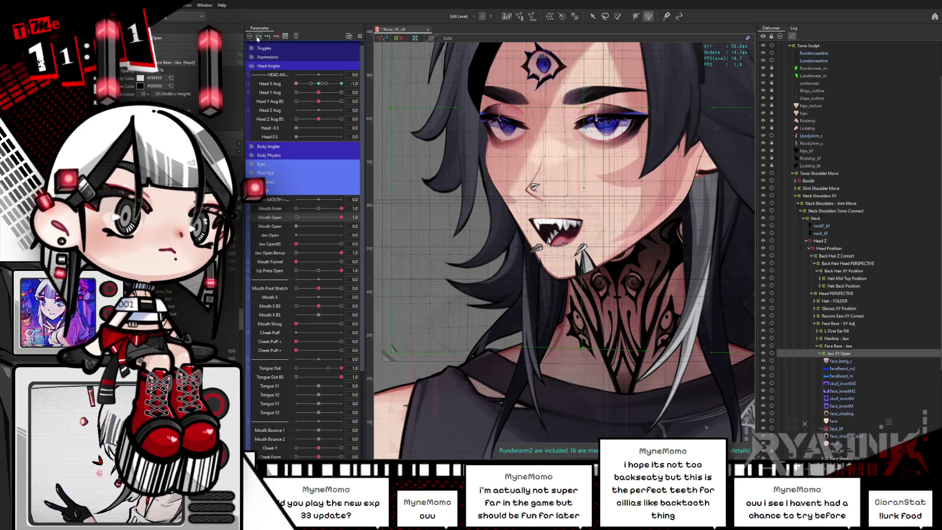
mouse_move(342, 217)
mouse_down()
mouse_move(312, 219)
mouse_move(337, 215)
mouse_up()
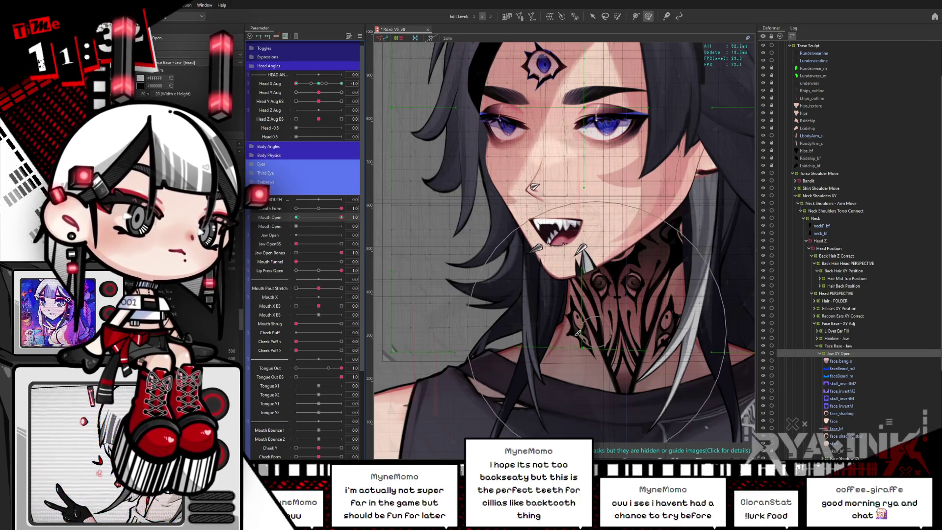
key(ctrl+h)
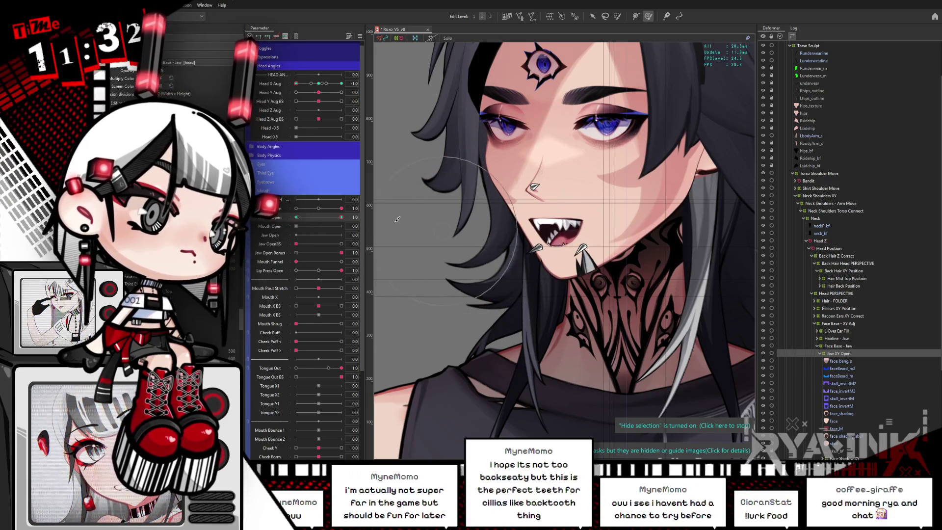
click(311, 221)
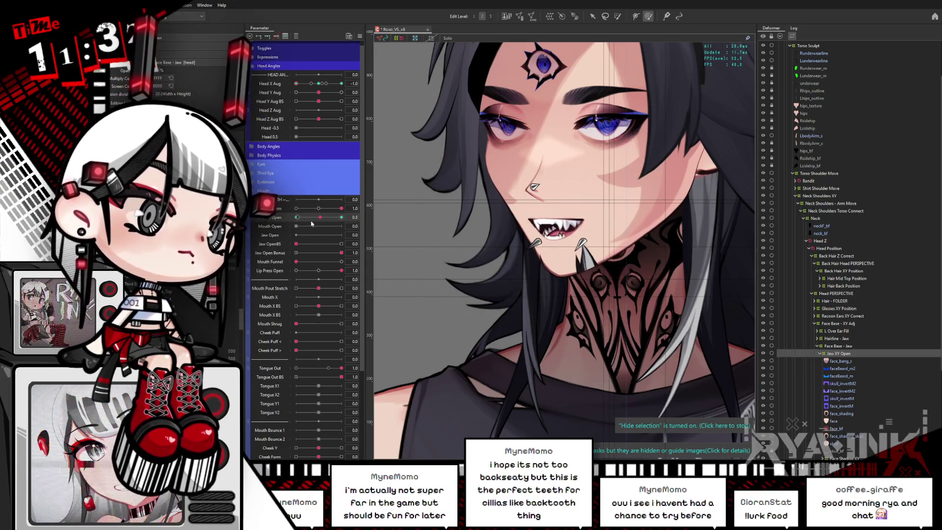
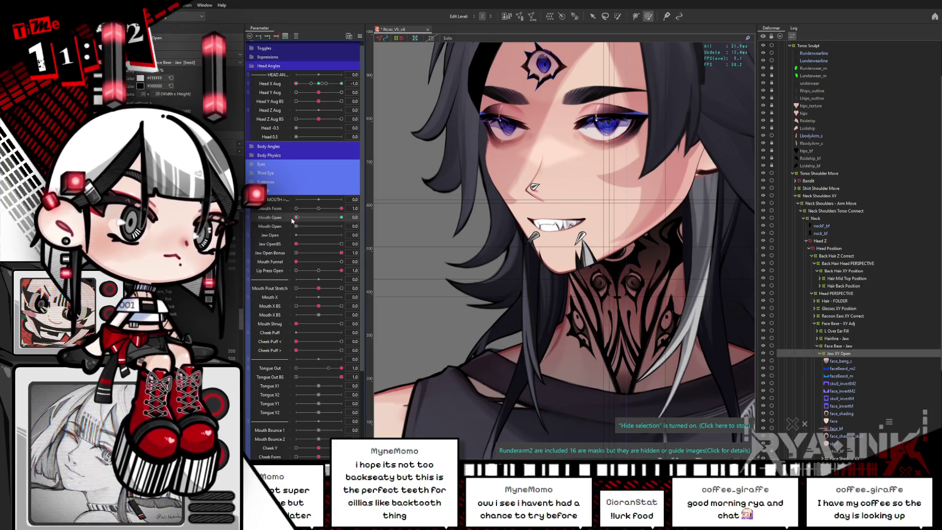
Step: Test the Mouth Open slider and preview the Head X Aug turn across poses
drag(312, 220, 296, 225)
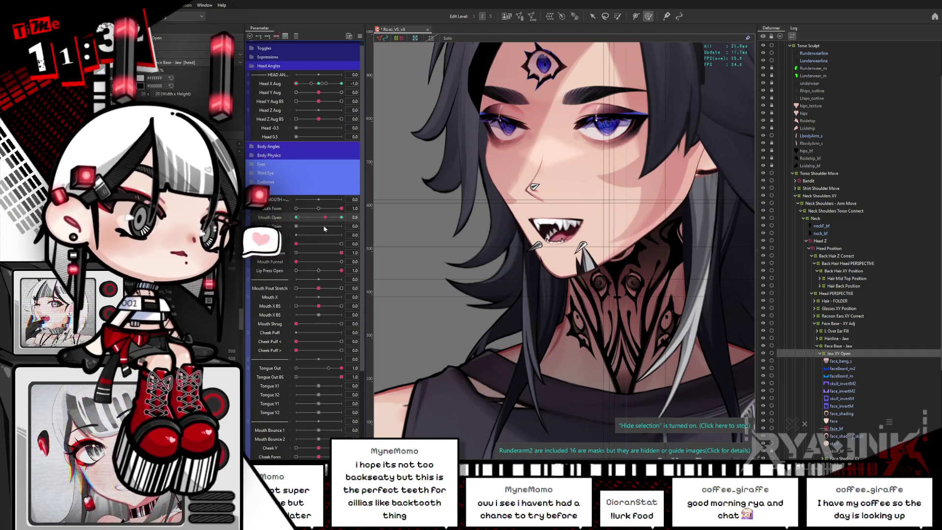
drag(296, 225, 341, 217)
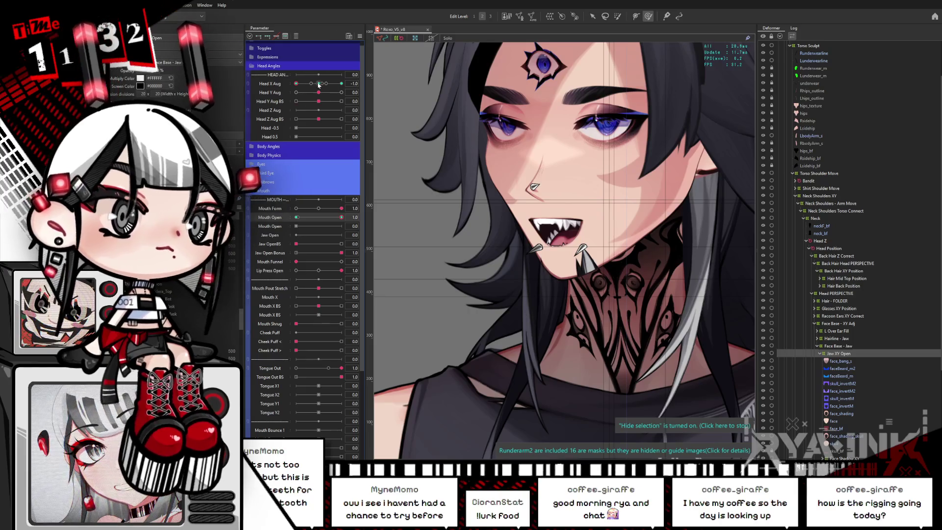
click(270, 83)
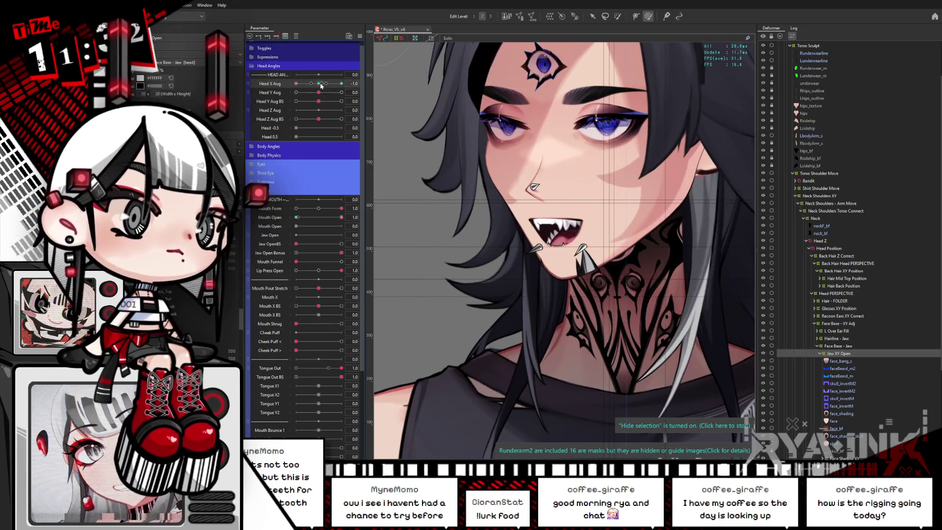
drag(321, 85, 292, 92)
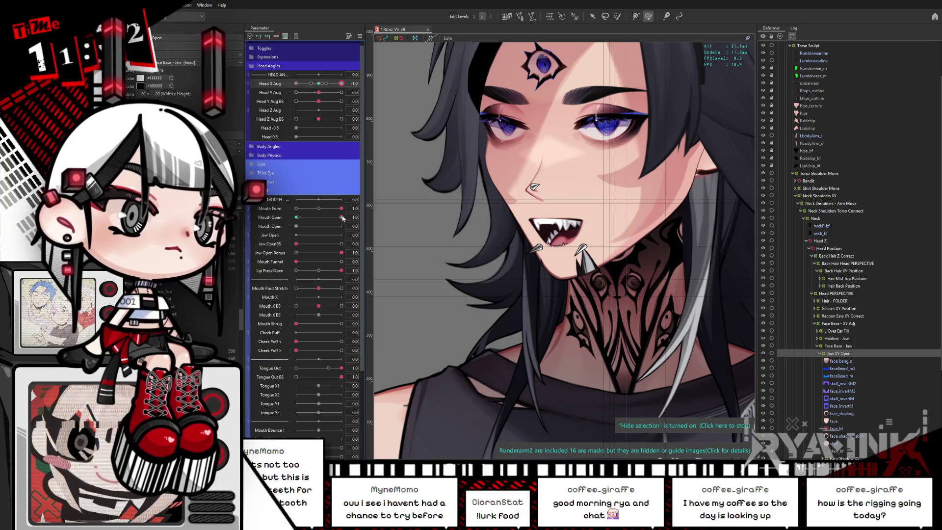
Step: Close the mouth fully and pose the head with Head X Aug 0.0 and Head Y Aug 1.0
mouse_move(342, 218)
mouse_down()
mouse_move(313, 217)
mouse_move(299, 233)
mouse_up()
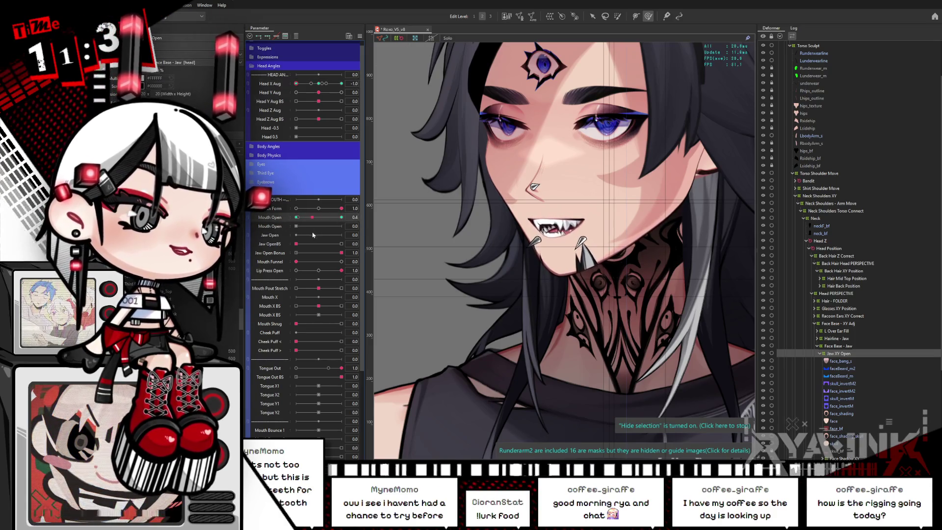
drag(303, 236, 289, 237)
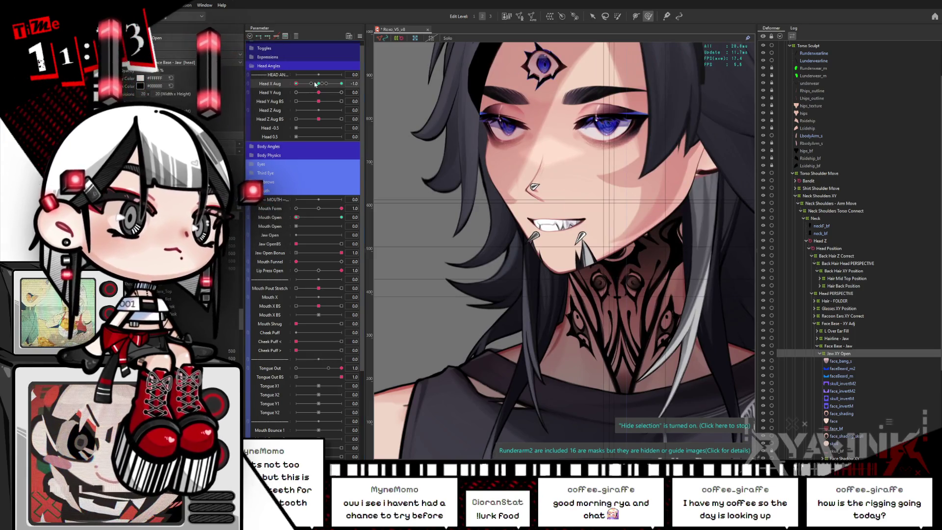
drag(315, 84, 355, 85)
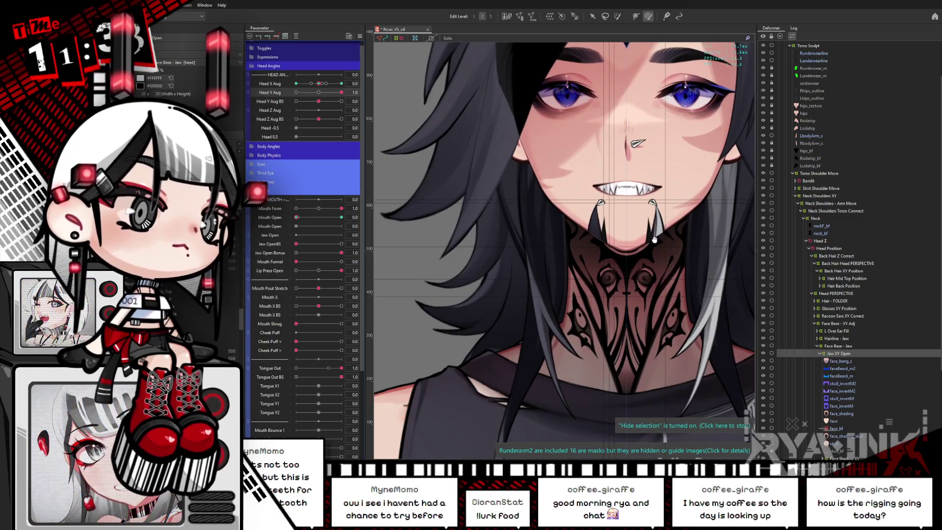
Step: Centre the face, select the Jaw XY Open deformer, then select the face art mesh to show its vertices
drag(654, 240, 612, 270)
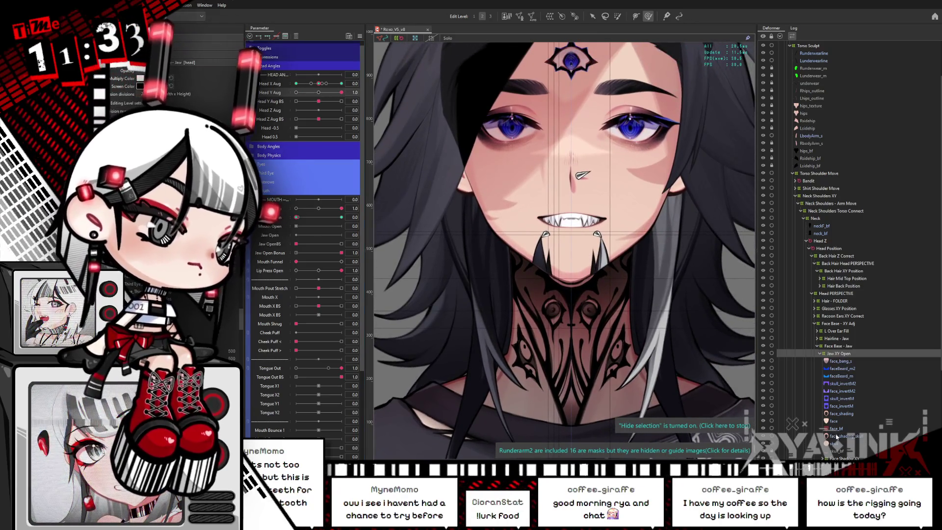
click(539, 150)
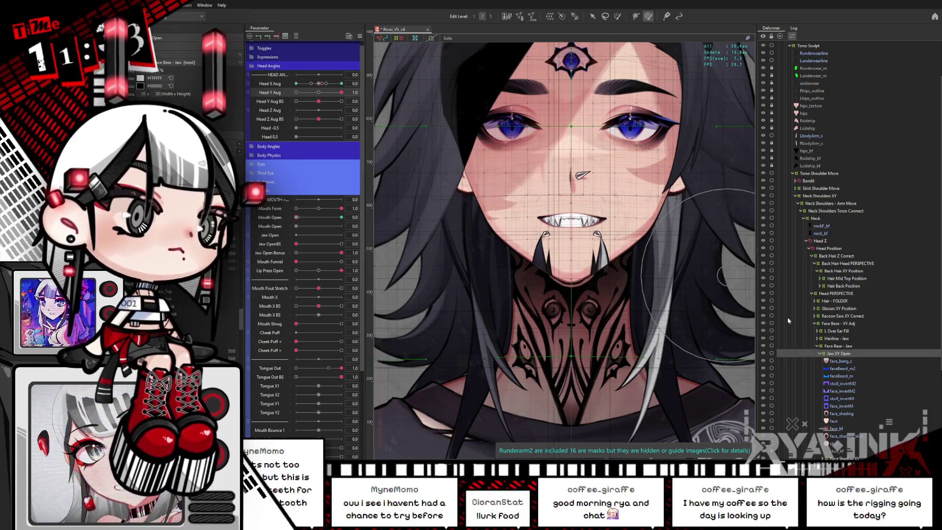
click(836, 423)
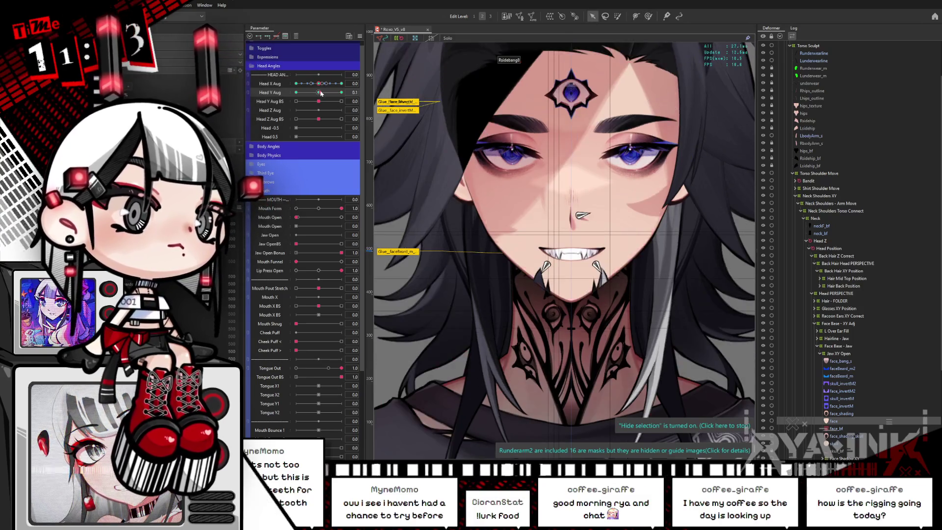
click(495, 236)
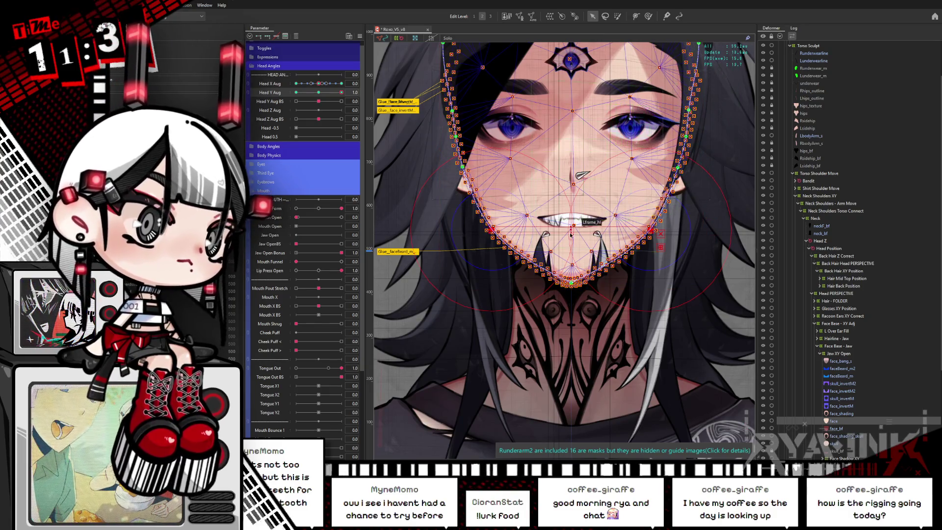
Step: Nudge the face mesh's jaw and mouth vertices upward, checking the art with the overlay hidden
key(ctrl+h)
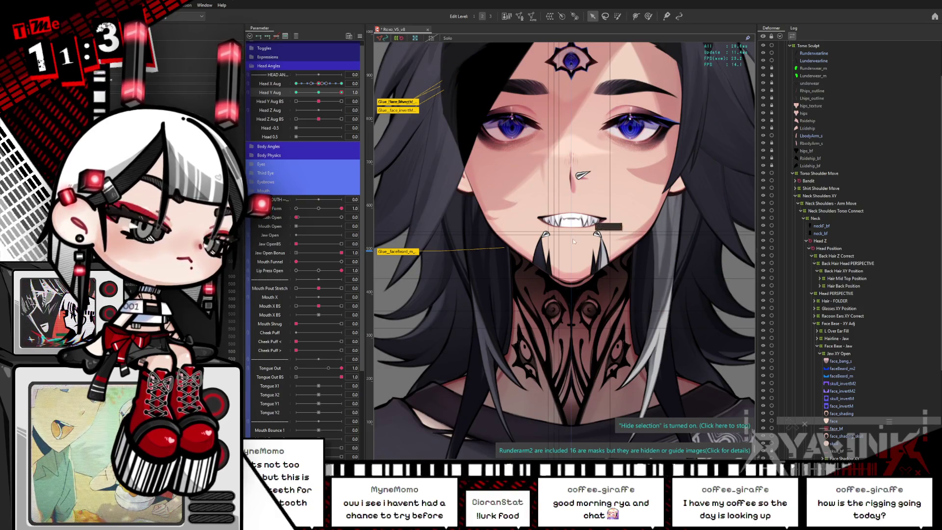
click(572, 234)
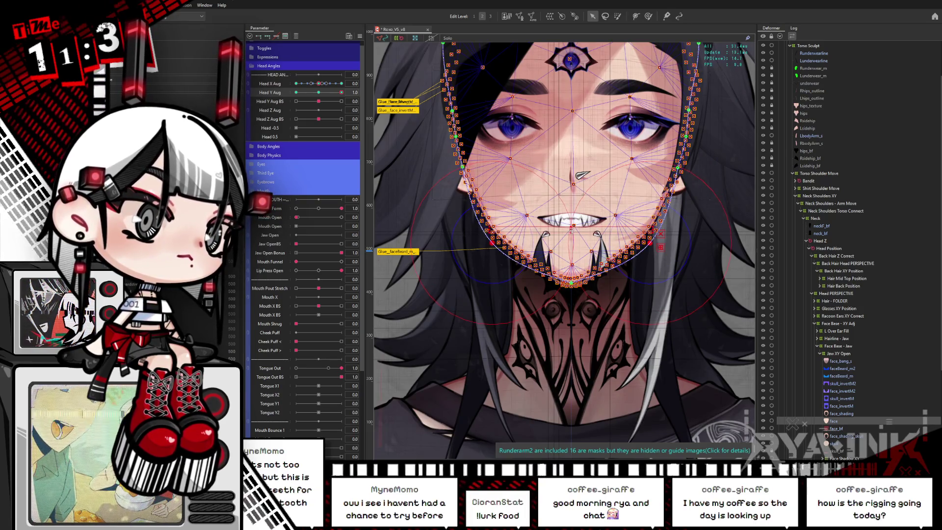
drag(571, 231, 572, 223)
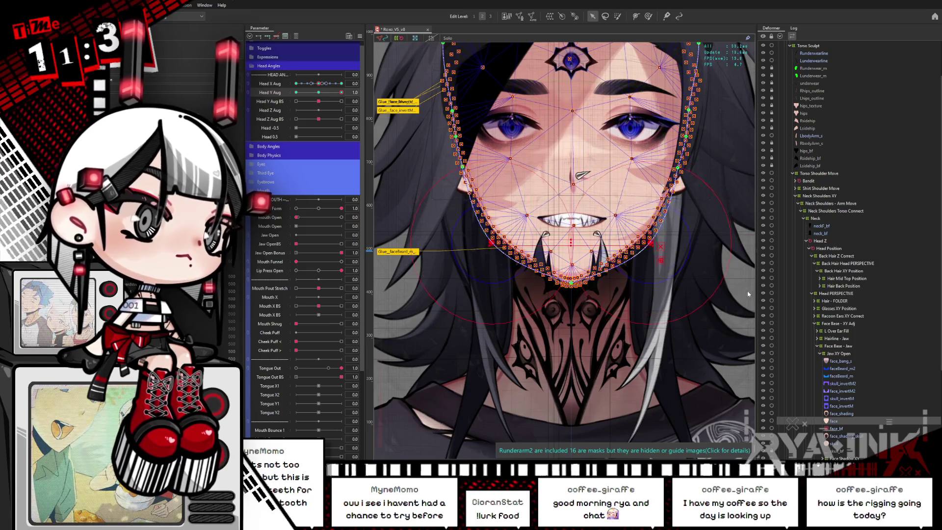
Step: Refine the face mesh with soft brush deformation and preview the reshaped chin with the overlay hidden
click(837, 422)
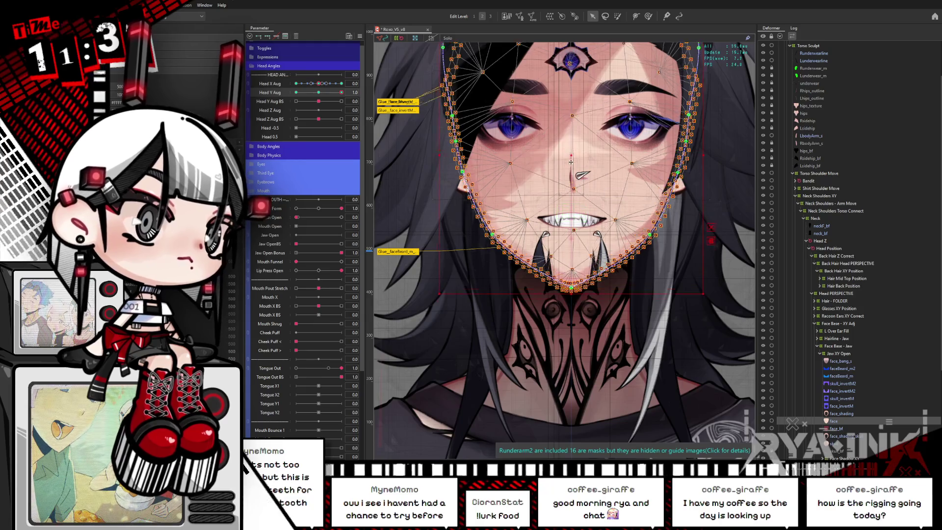
click(648, 16)
key(ctrl+h)
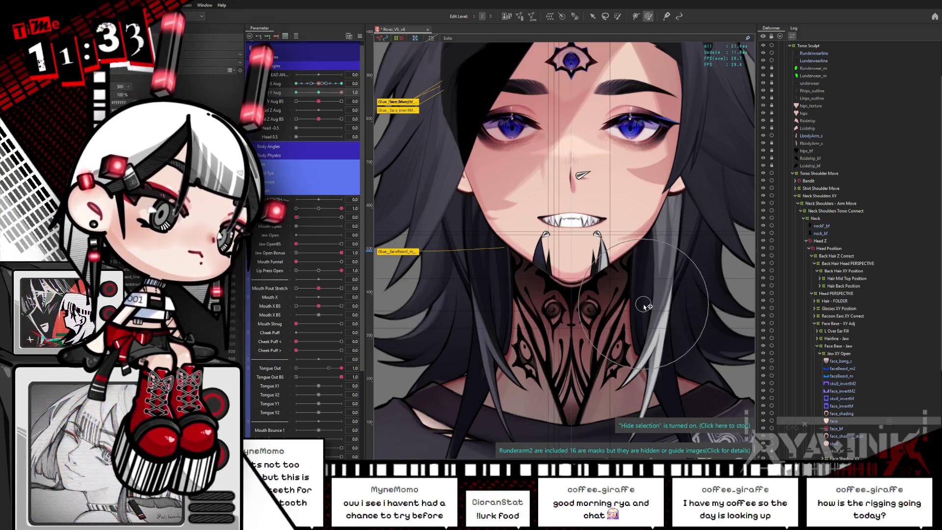
click(639, 278)
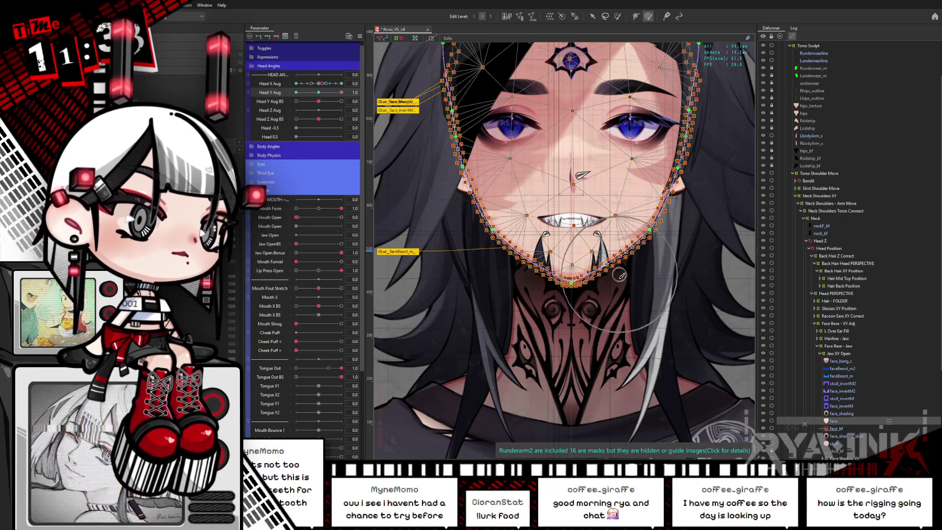
click(523, 283)
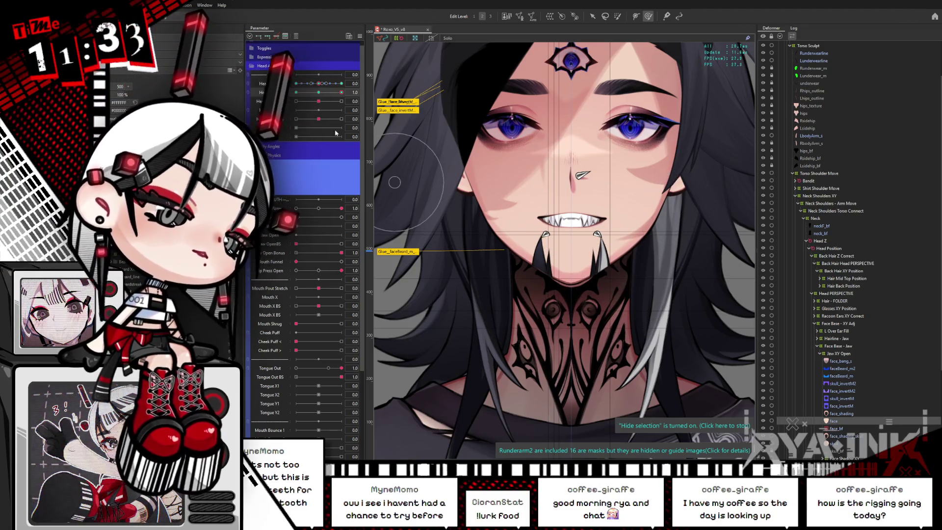
Step: Preview the head tilting up and down, inspecting the face mesh at the chin
mouse_move(341, 92)
mouse_down()
mouse_move(320, 96)
mouse_move(333, 89)
mouse_move(394, 125)
mouse_up()
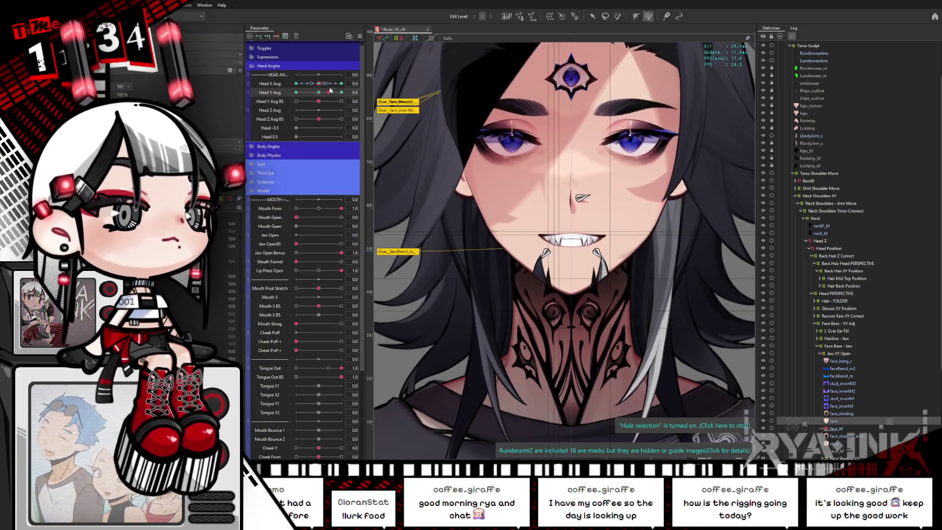
click(575, 298)
click(572, 301)
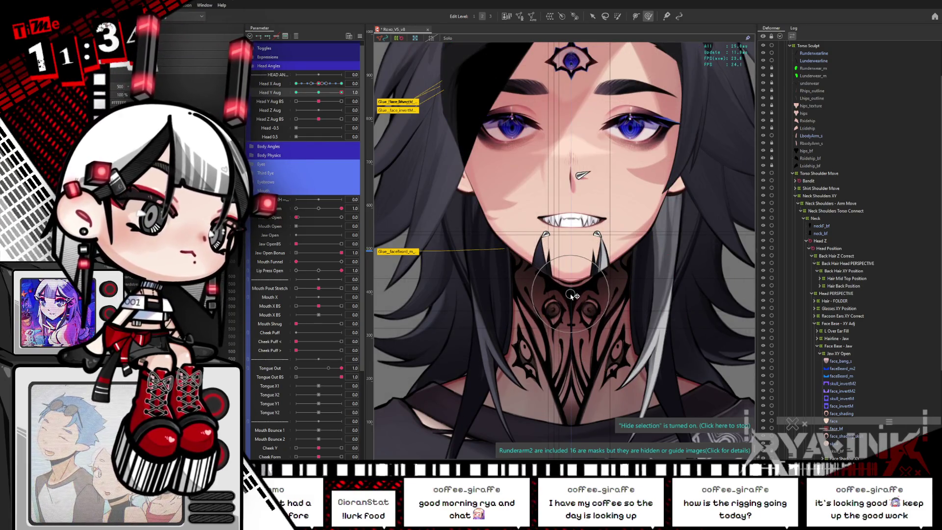
click(323, 92)
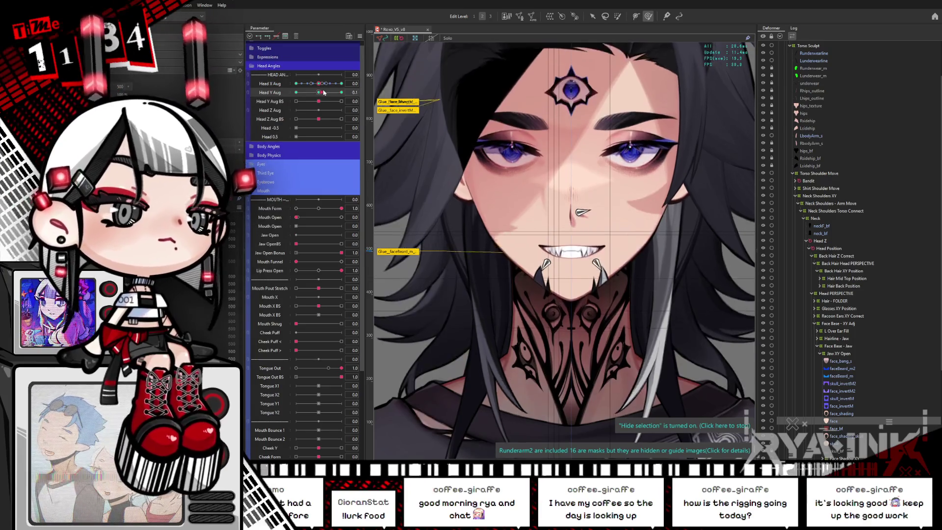
drag(323, 92, 347, 82)
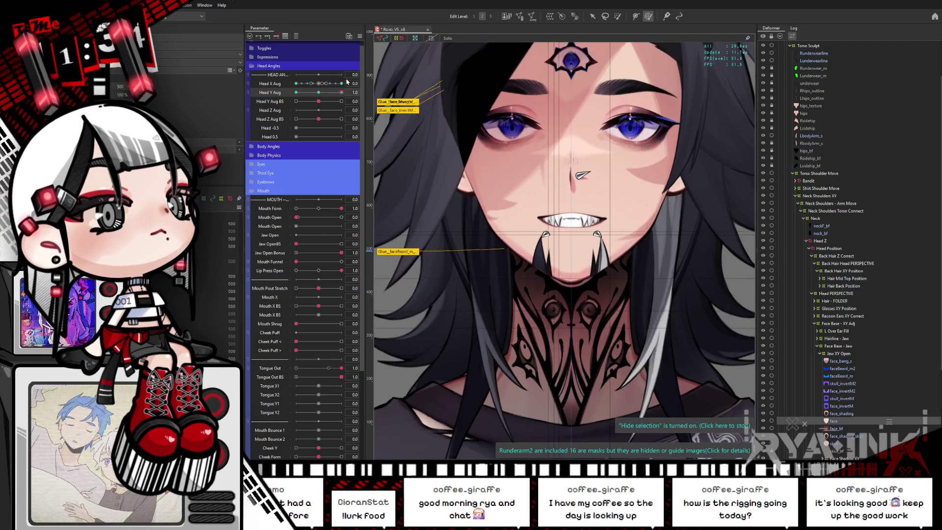
mouse_move(343, 83)
mouse_down()
mouse_move(309, 94)
mouse_move(345, 84)
mouse_up()
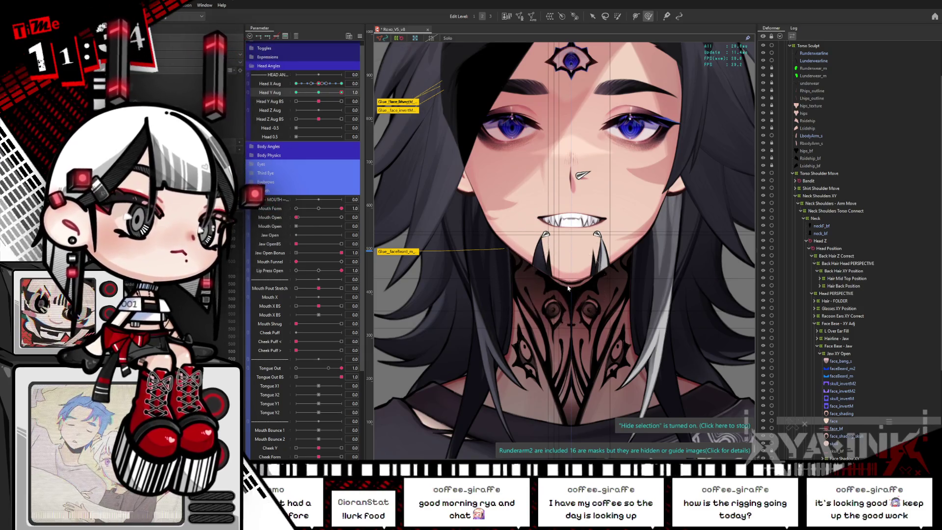
click(593, 281)
click(567, 293)
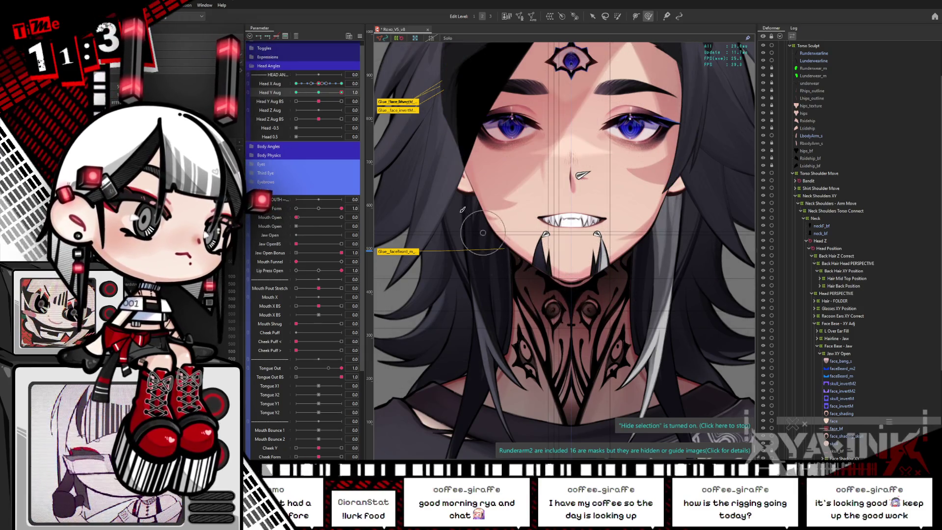
Step: Set Head Y Aug to -1.0 to tilt the head fully down and open the Parameter panel menu
drag(304, 93, 291, 107)
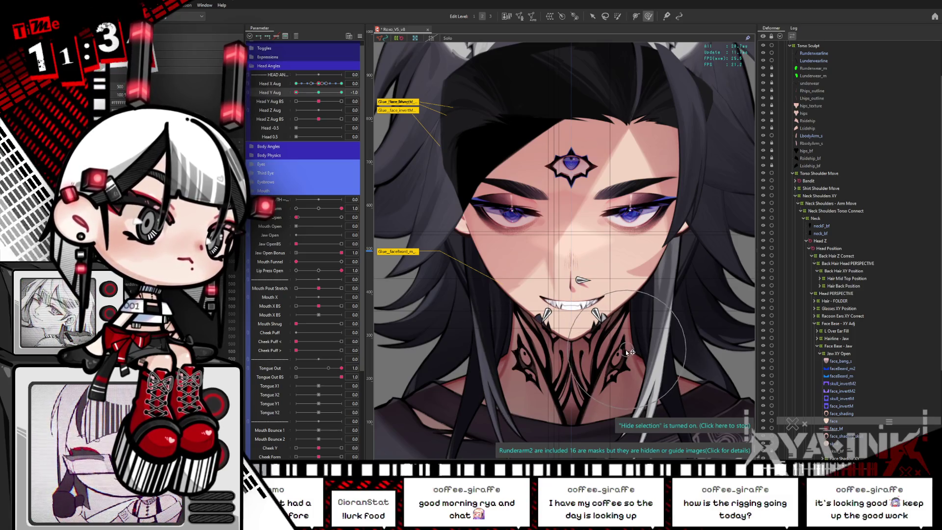
drag(321, 97, 318, 94)
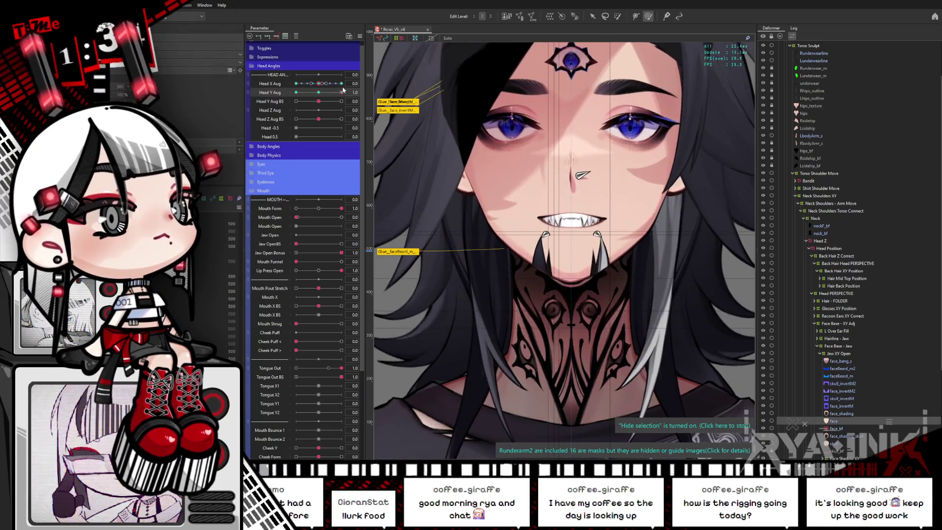
drag(318, 95, 296, 92)
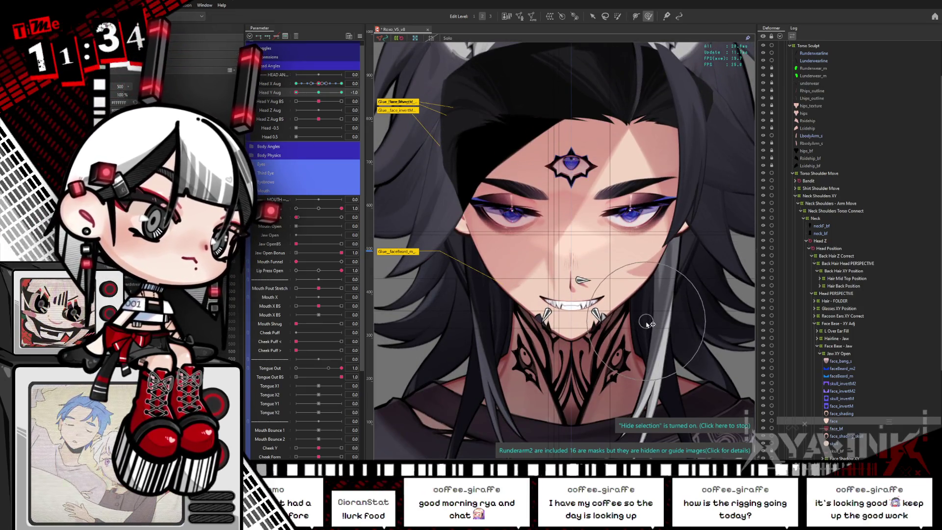
click(361, 36)
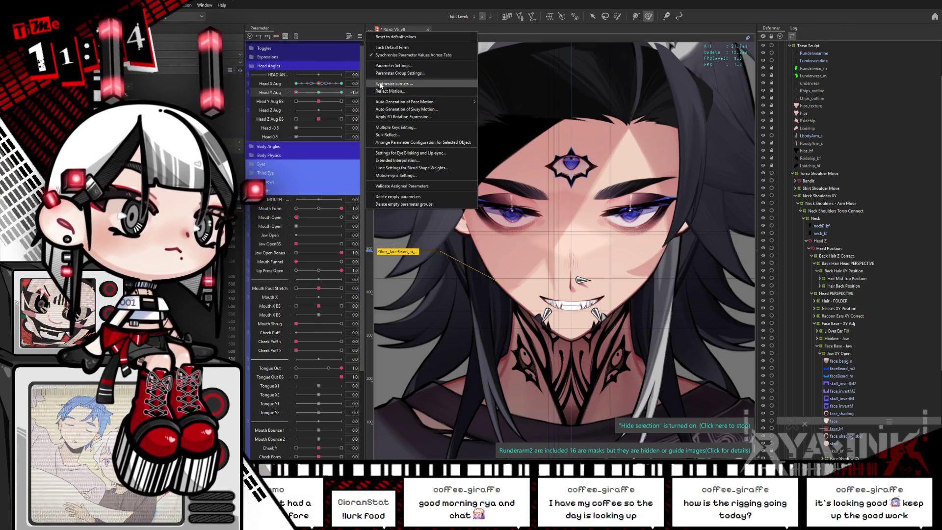
Step: Dismiss the menu, collapse the Mouth group and set Hair Toggle to 0
click(493, 306)
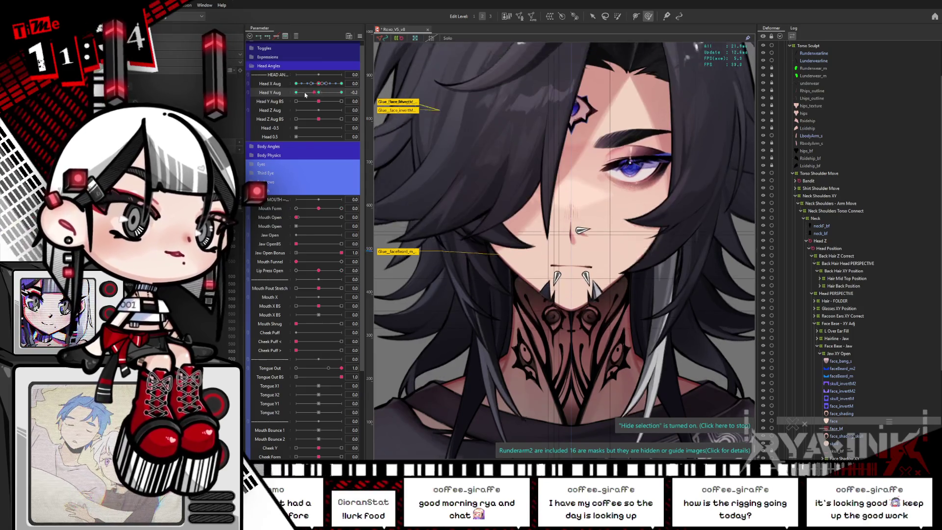
click(274, 190)
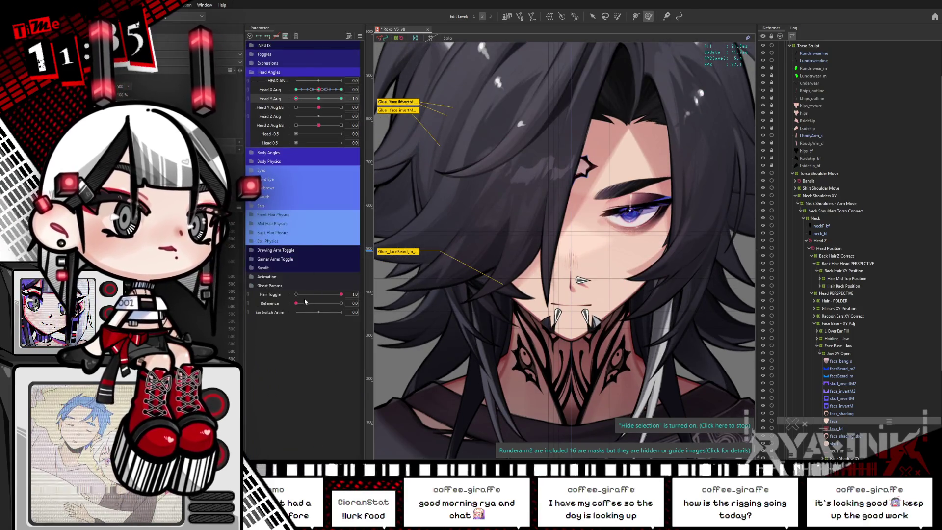
drag(314, 297, 295, 294)
Step: Swing Head X Aug and Head Y Aug between -1 and 1, ending facing straight forward
click(296, 90)
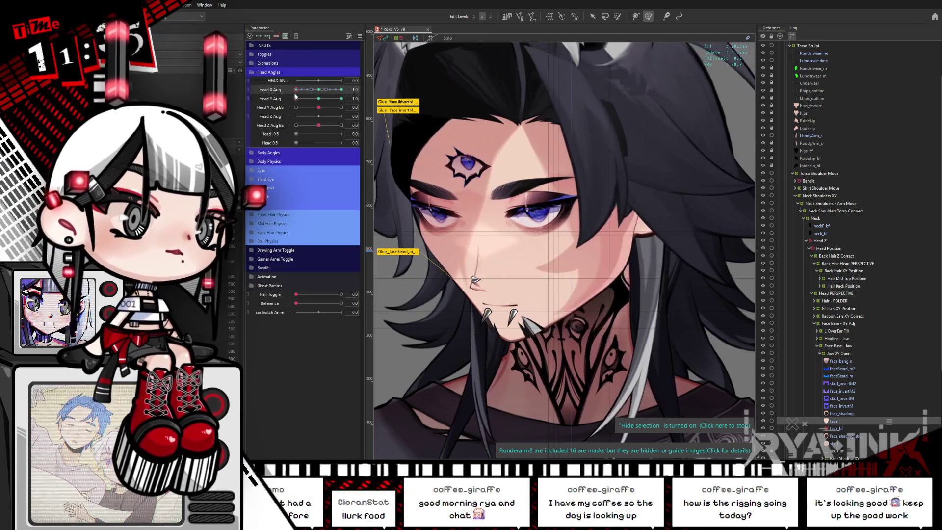
click(341, 99)
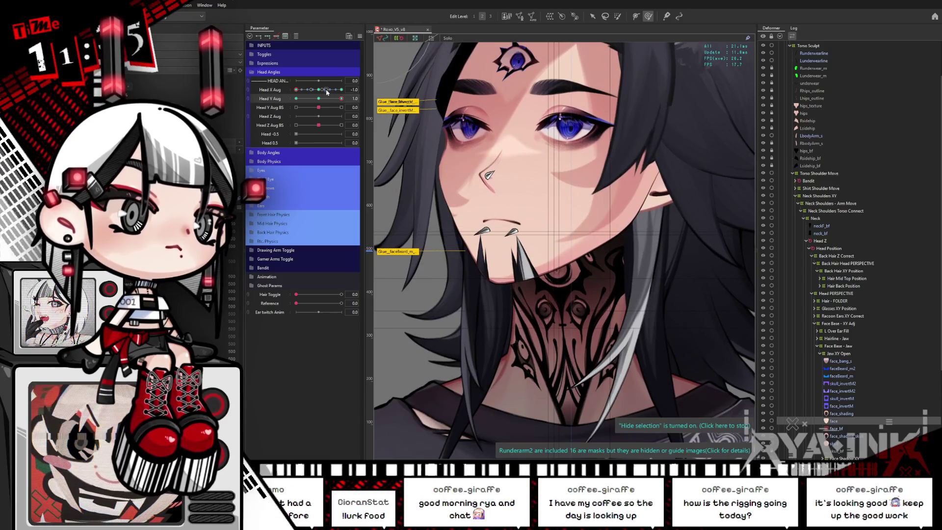
drag(327, 91, 356, 87)
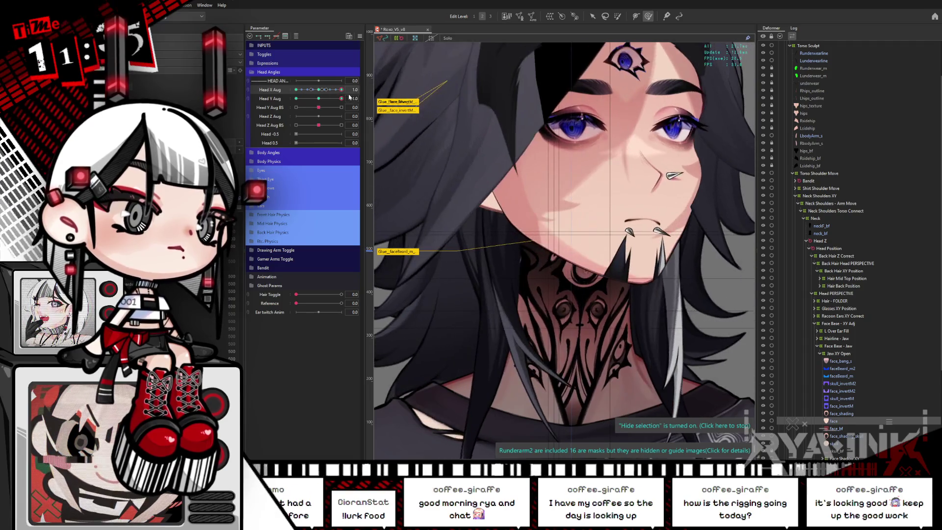
mouse_move(342, 98)
mouse_down()
mouse_move(320, 99)
mouse_move(354, 97)
mouse_move(289, 106)
mouse_up()
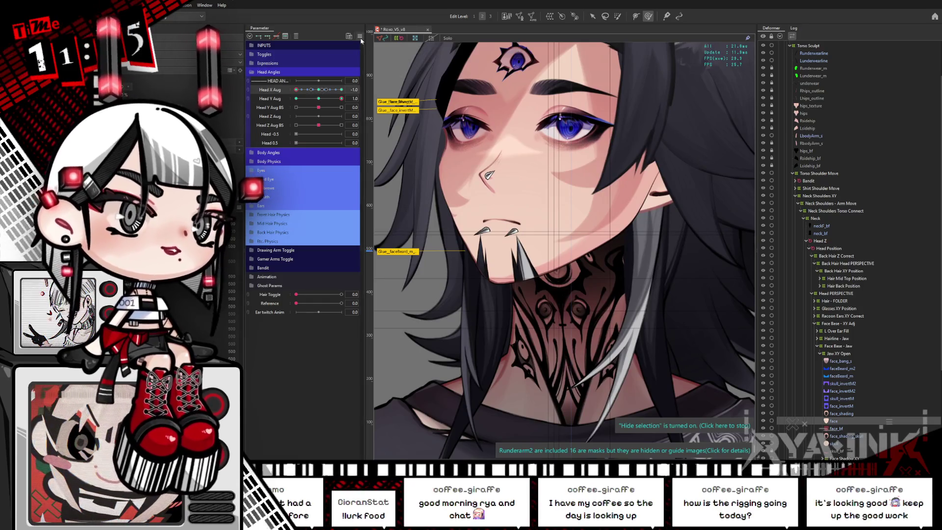
click(319, 90)
Step: Reset the head tilt, filter the parameter list to Head X/Y Aug, and set both to -1.0
click(319, 99)
click(296, 35)
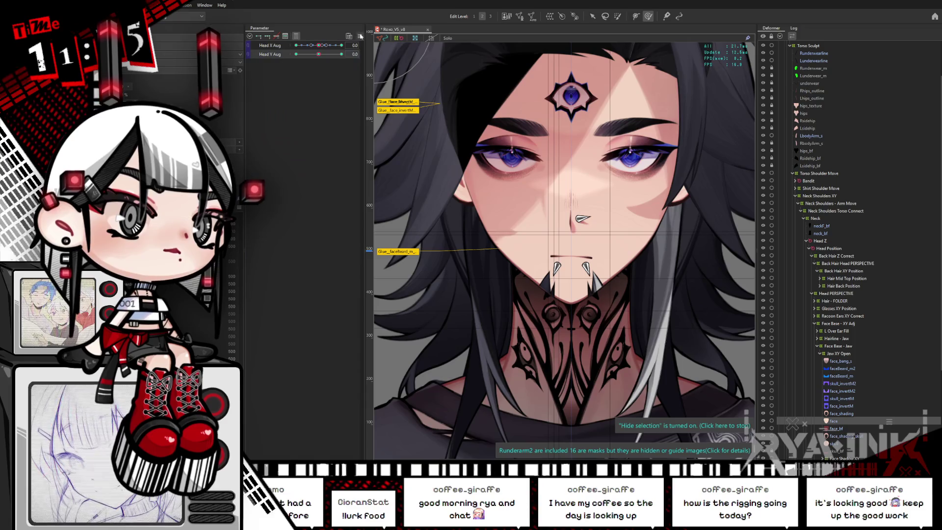
click(359, 36)
click(502, 292)
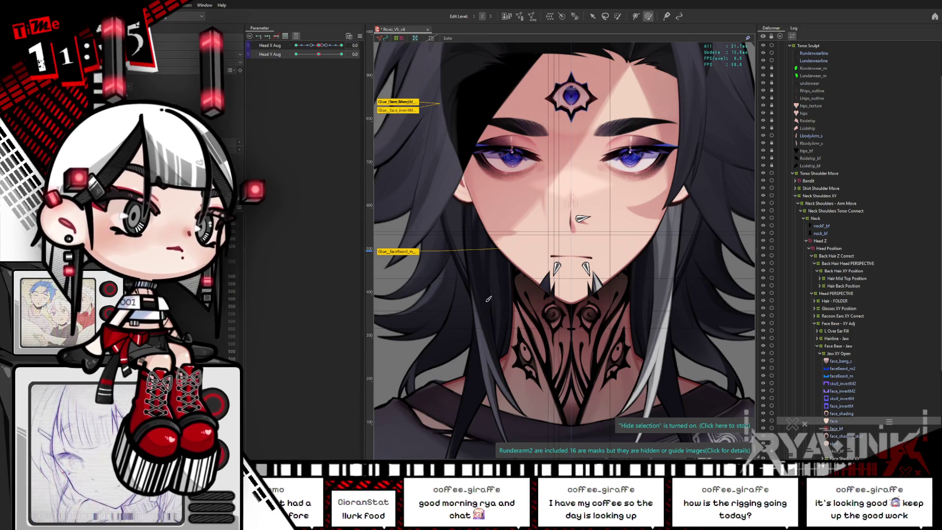
click(296, 35)
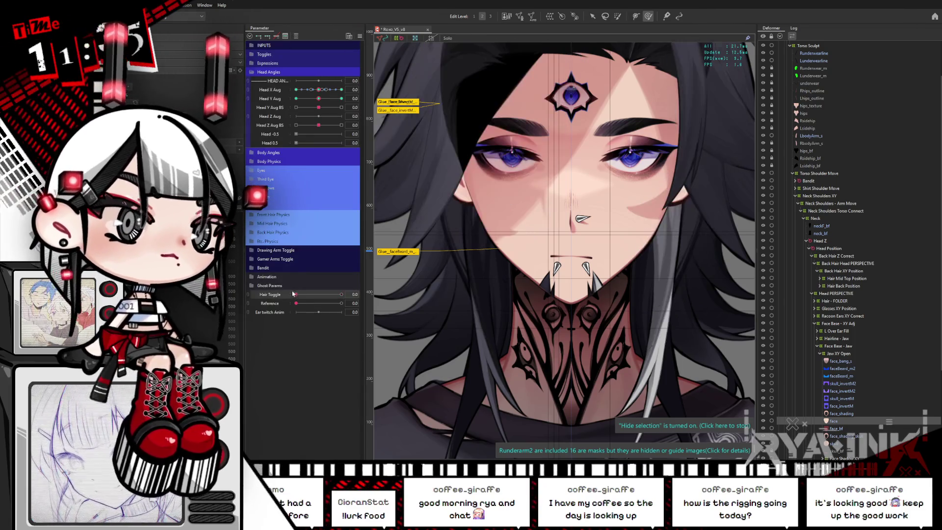
click(296, 36)
mouse_move(318, 45)
mouse_down()
mouse_move(296, 45)
mouse_move(352, 53)
mouse_move(329, 76)
mouse_move(296, 54)
mouse_up()
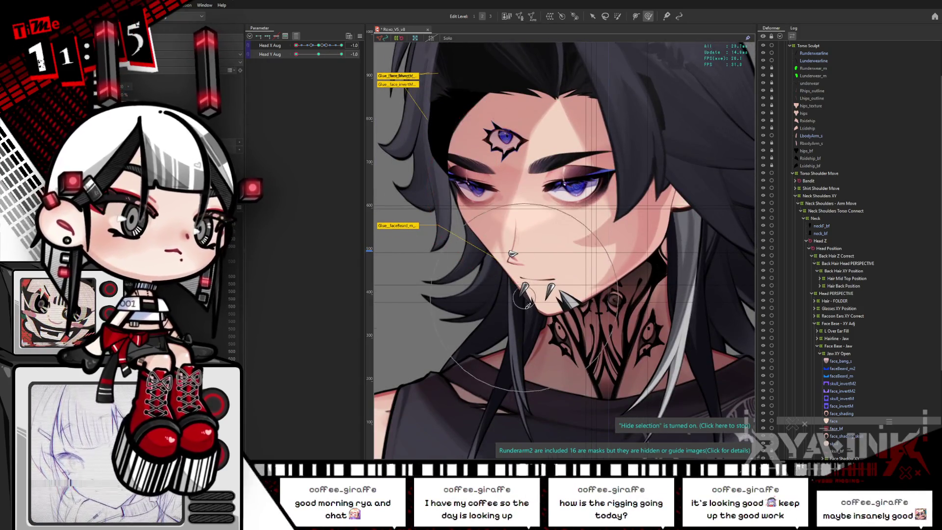
click(296, 37)
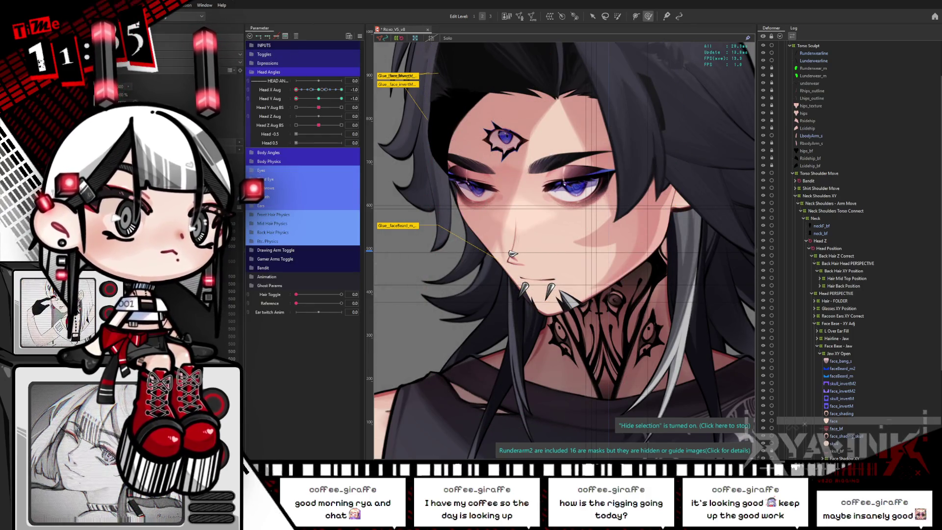
click(267, 196)
drag(350, 224, 356, 222)
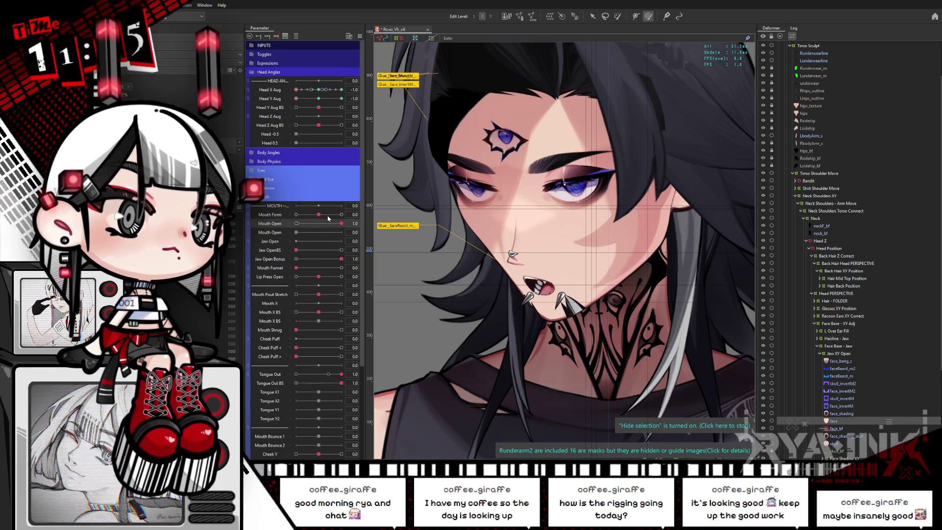
drag(319, 216, 296, 218)
drag(319, 97, 320, 98)
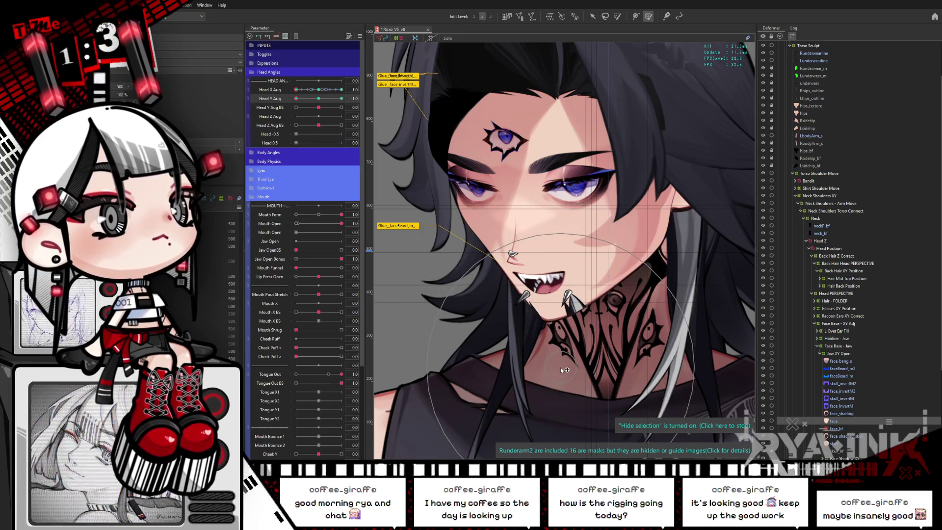
mouse_move(297, 98)
mouse_down()
mouse_move(310, 102)
mouse_move(297, 121)
mouse_move(367, 193)
mouse_up()
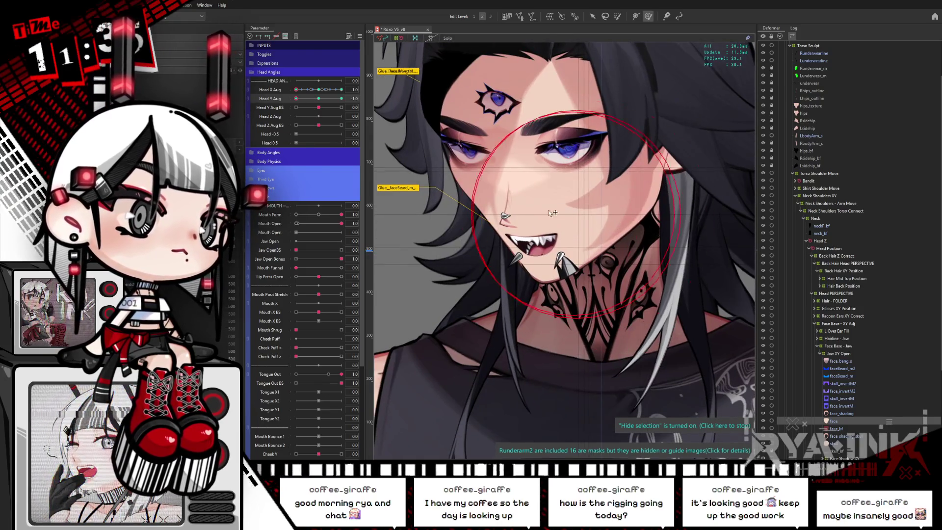
click(317, 95)
drag(317, 96, 294, 111)
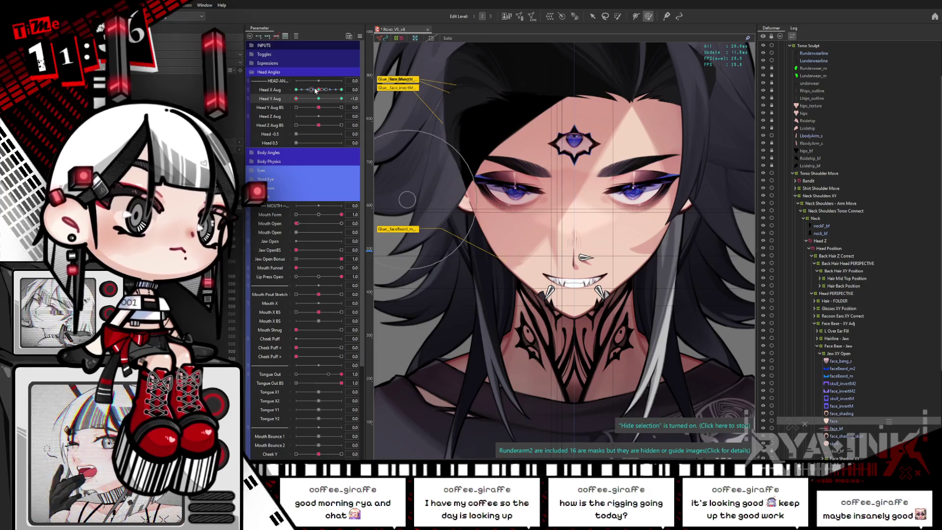
drag(318, 90, 318, 90)
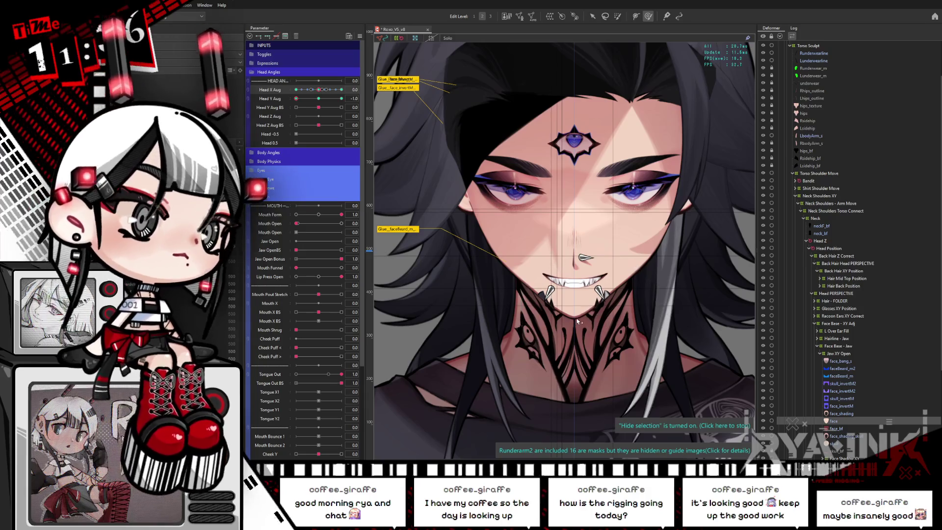
drag(317, 90, 363, 153)
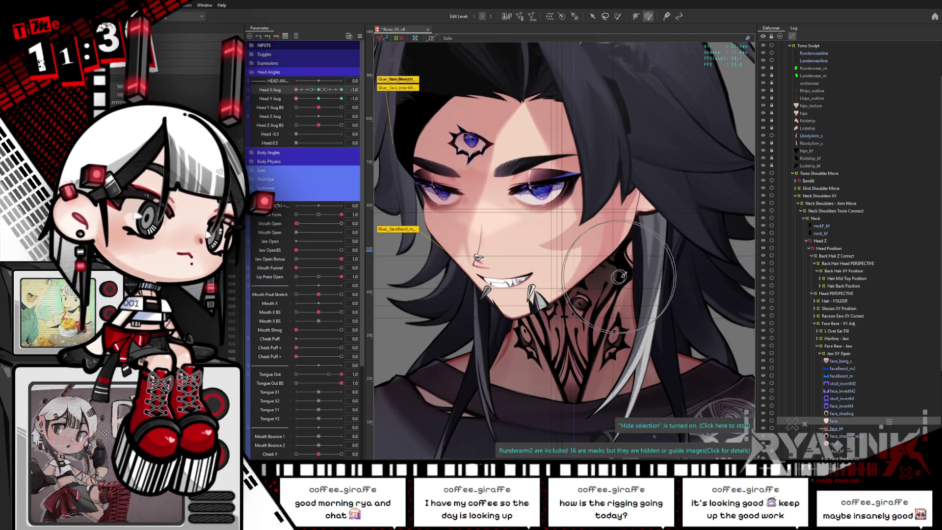
drag(564, 308, 573, 290)
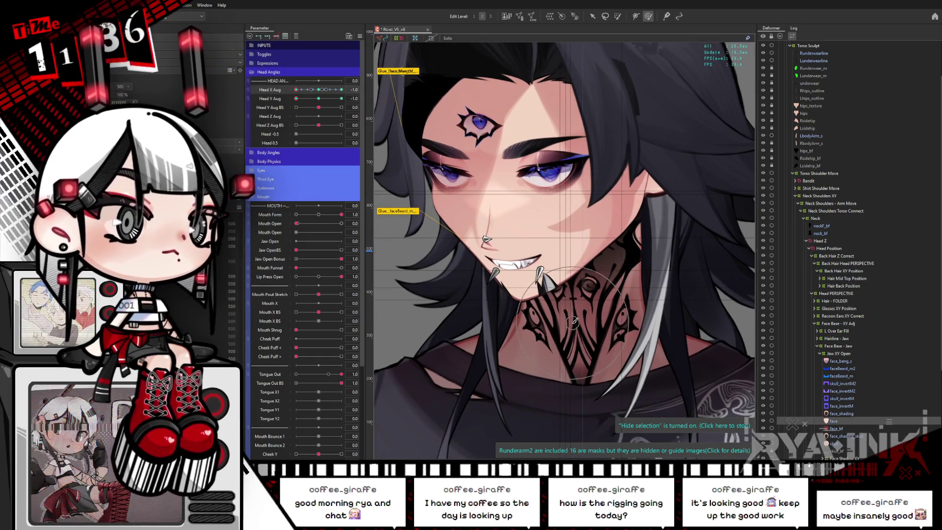
drag(296, 98, 300, 98)
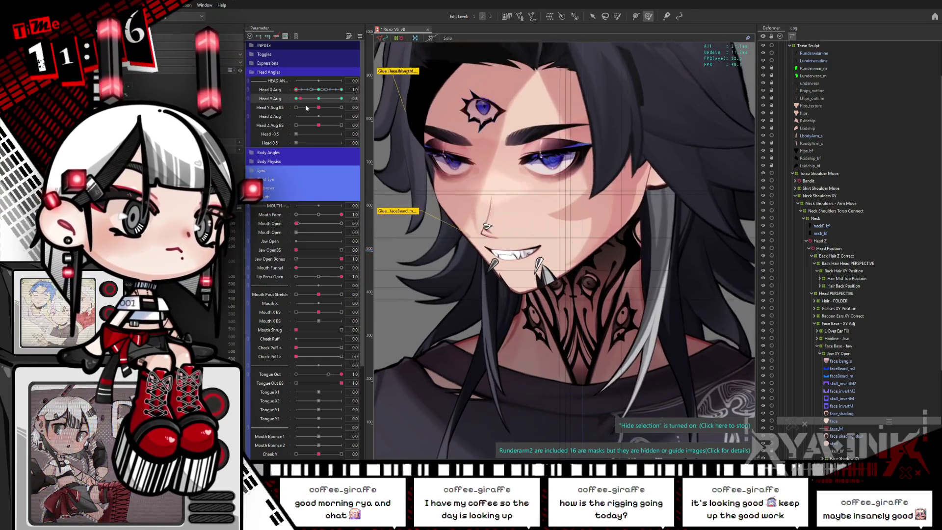
key(ctrl+z)
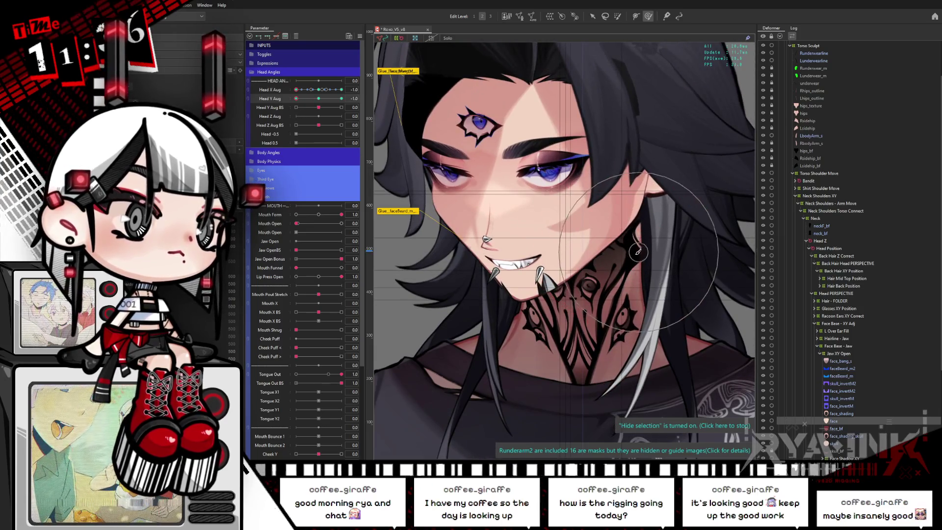
drag(296, 98, 309, 111)
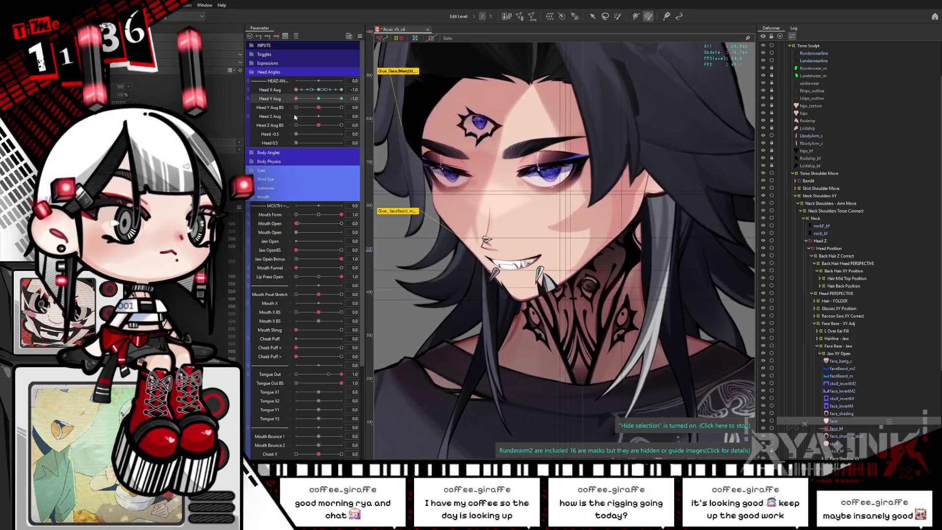
drag(310, 111, 283, 103)
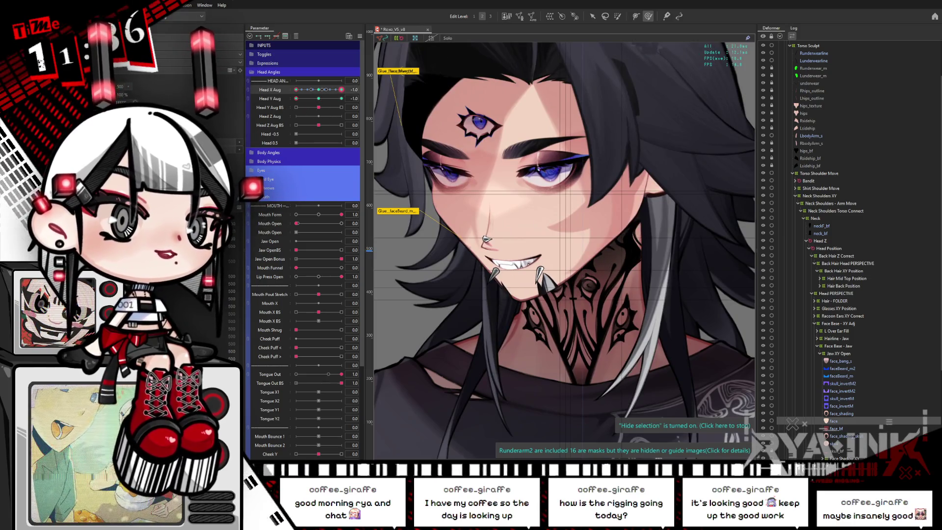
drag(296, 98, 338, 90)
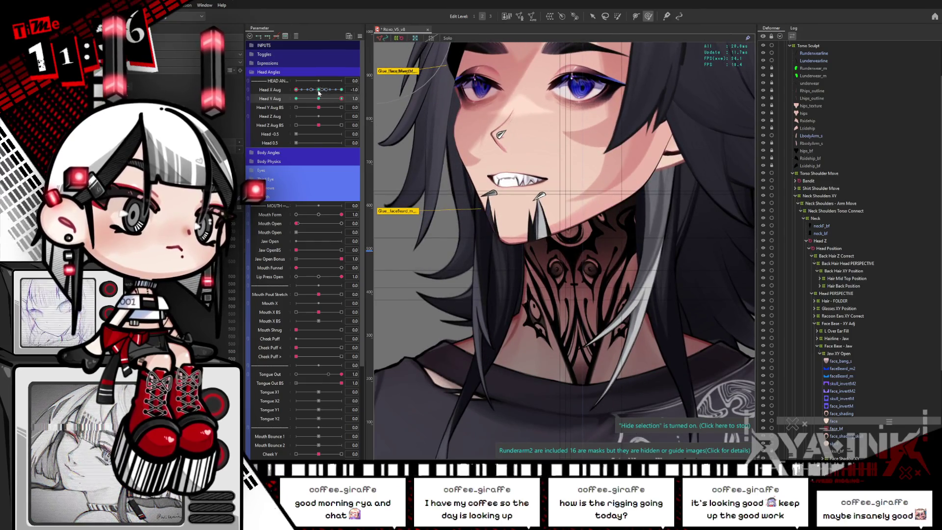
click(319, 91)
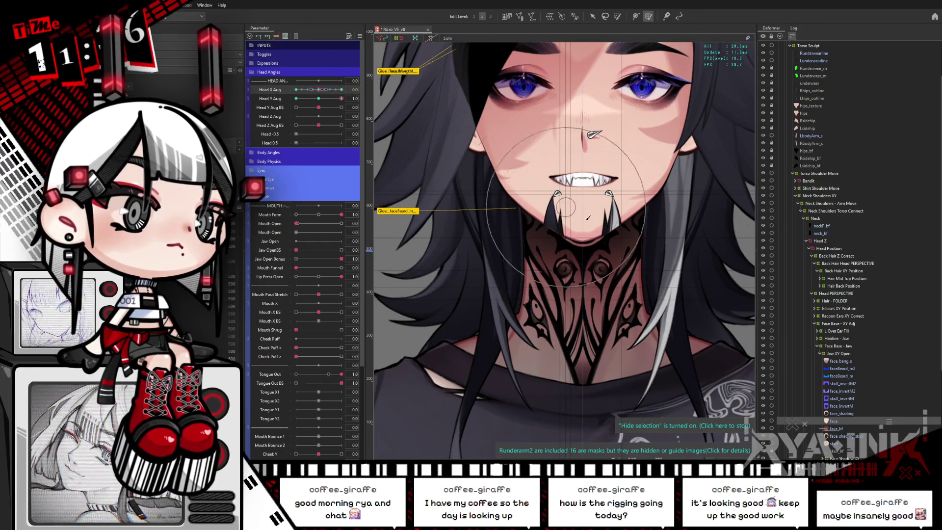
Step: Change which guides show on the canvas via the right-click Guide submenu
right_click(559, 200)
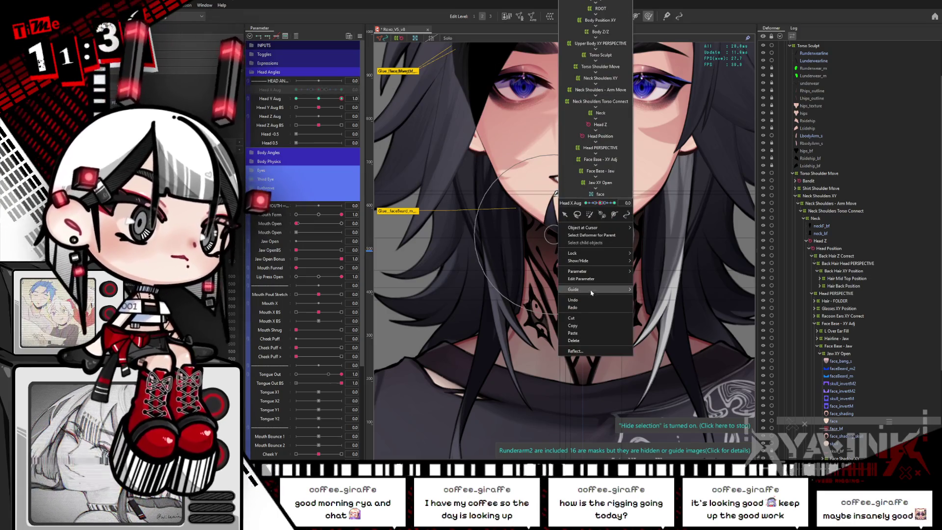
mouse_move(591, 293)
click(682, 334)
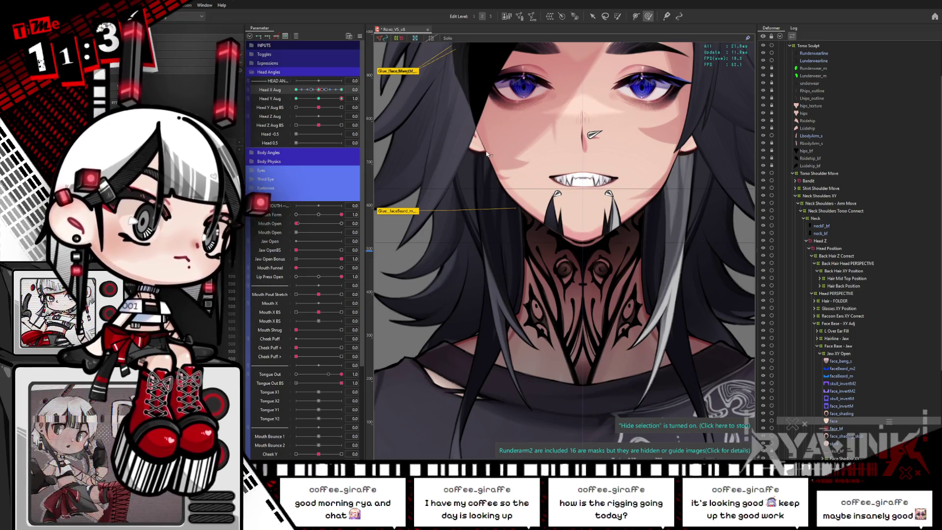
Step: Sweep Head X Aug and Head Y Aug through their ranges, ending near-front and tilted up
drag(321, 93, 292, 100)
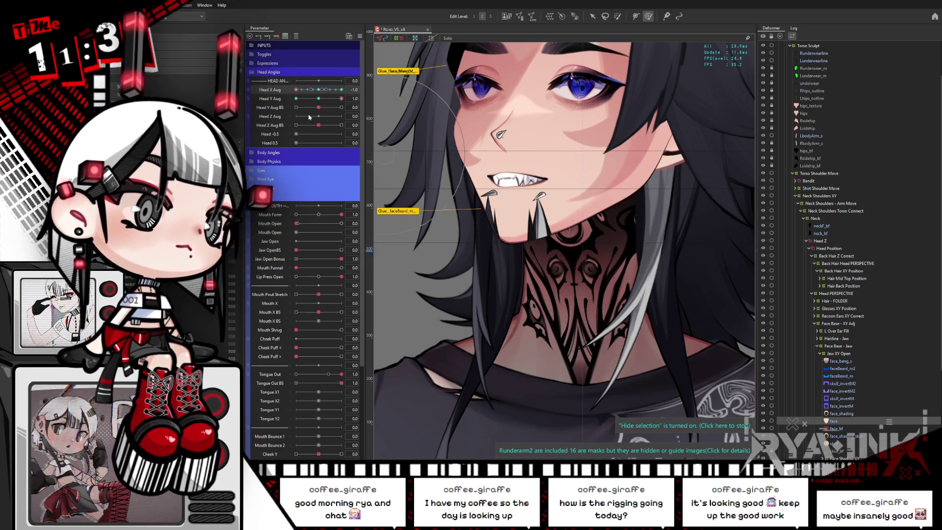
mouse_move(341, 99)
mouse_down()
mouse_move(290, 127)
mouse_move(347, 106)
mouse_up()
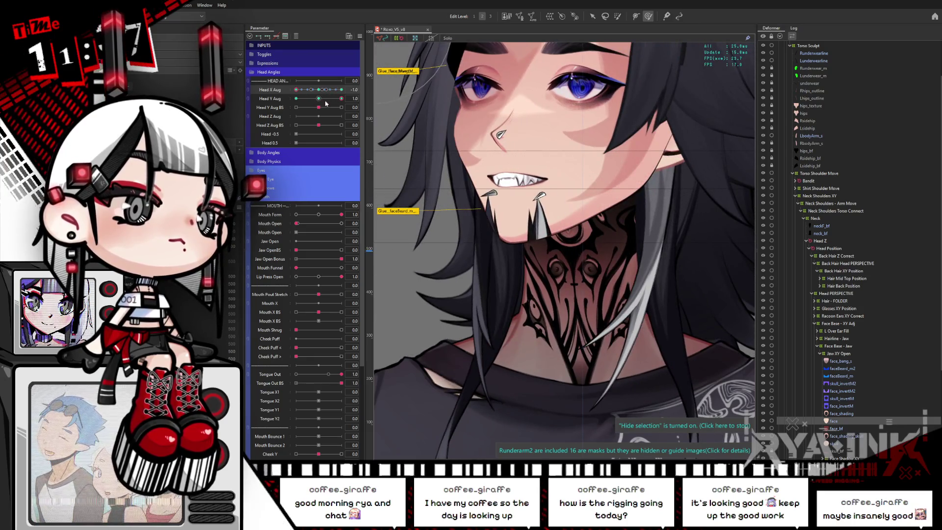
drag(326, 103, 346, 101)
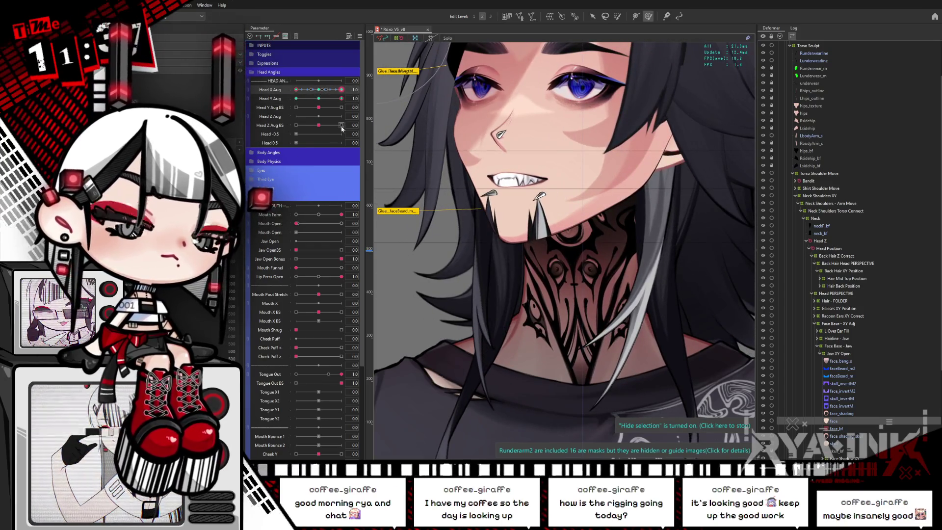
mouse_move(297, 89)
mouse_down()
mouse_move(351, 88)
mouse_move(297, 98)
mouse_move(294, 110)
mouse_up()
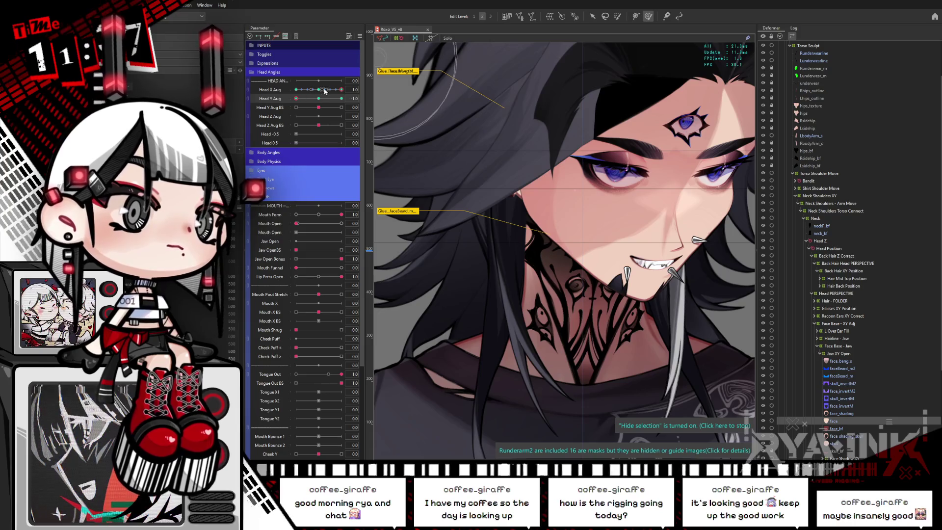
drag(325, 91, 344, 87)
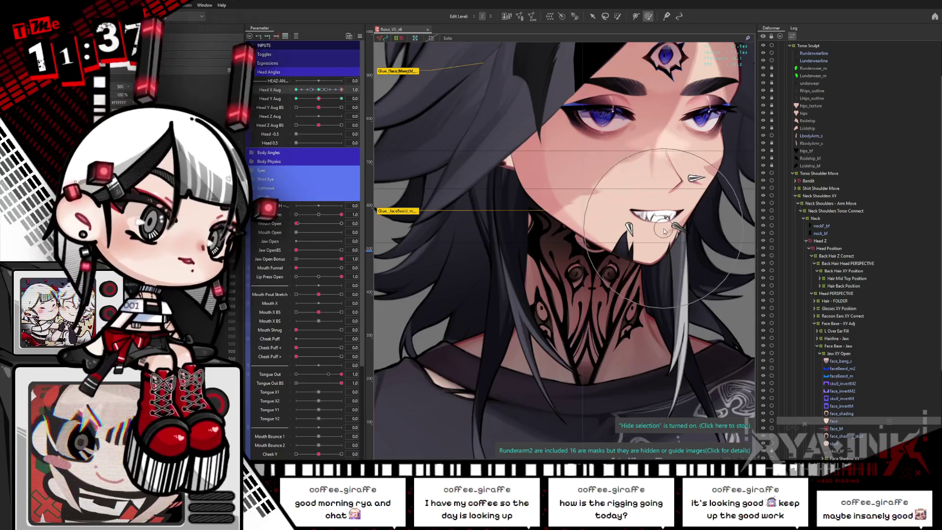
Step: Turn the head left, collapse Face Base - Jaw and expand Mouth XY Position in the Deformer palette
scroll(666, 226, up, 1)
drag(315, 90, 297, 90)
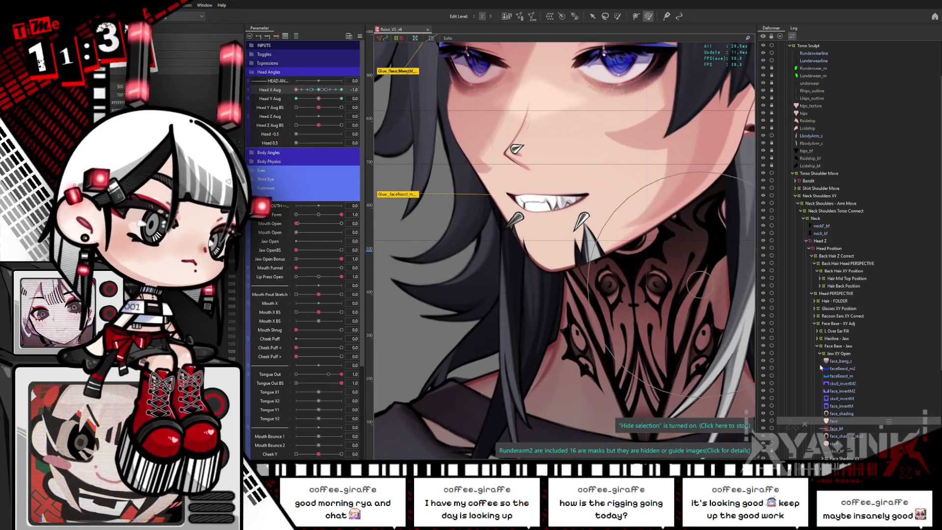
click(818, 346)
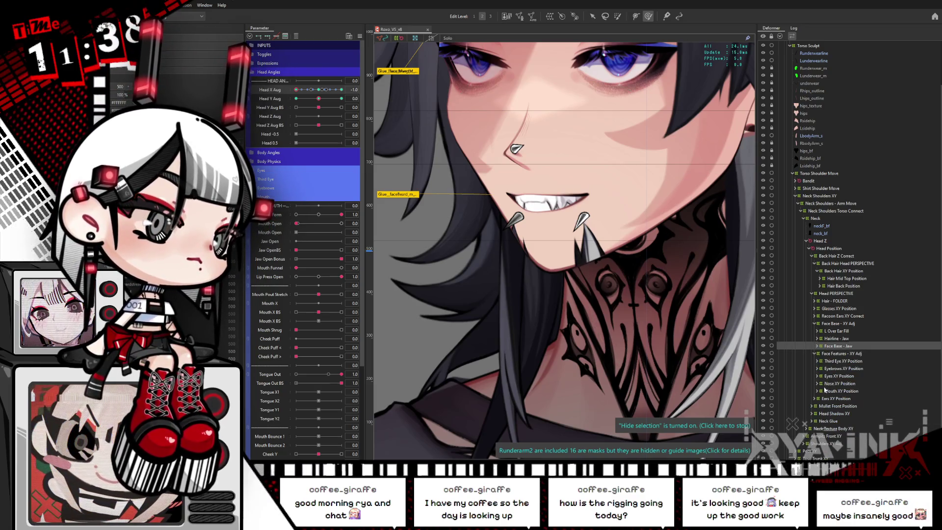
click(817, 391)
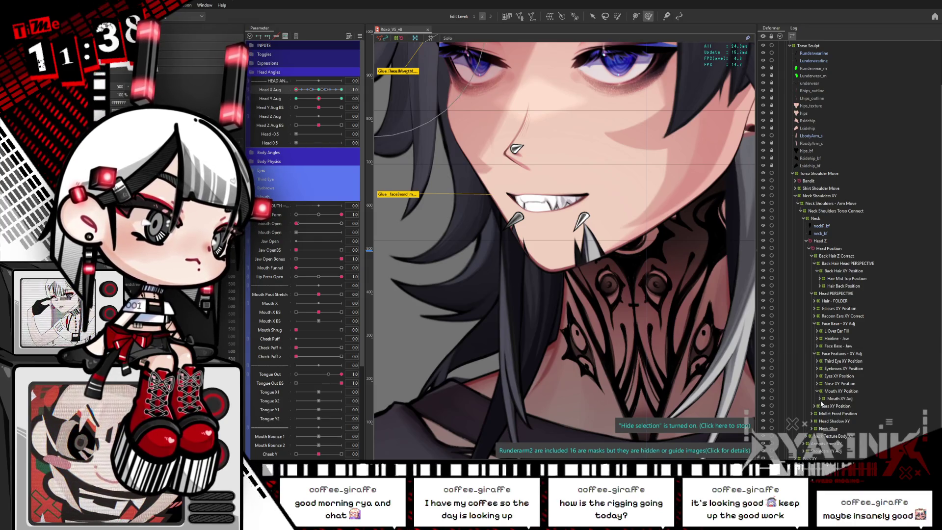
click(829, 406)
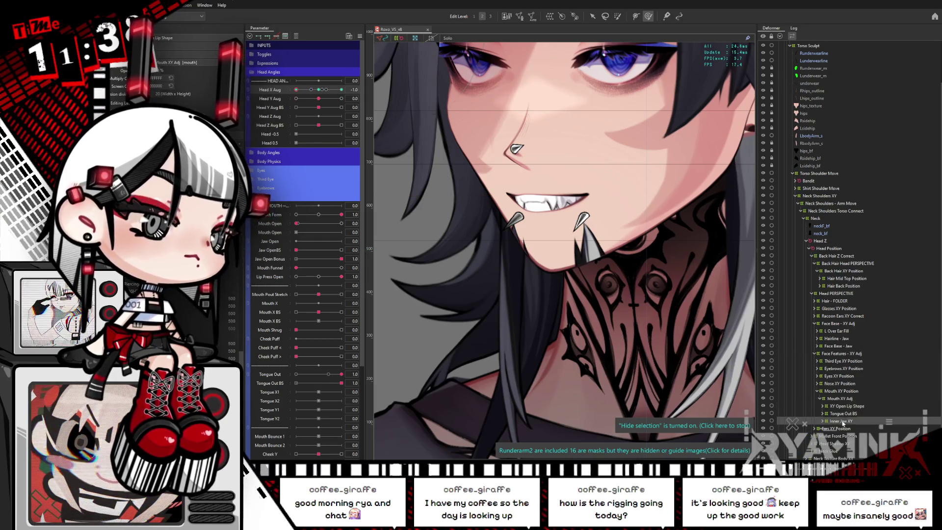
Step: Expand Inner Jaw XY, restore the full-brightness canvas and select the Teeth 4 XY deformer
click(839, 422)
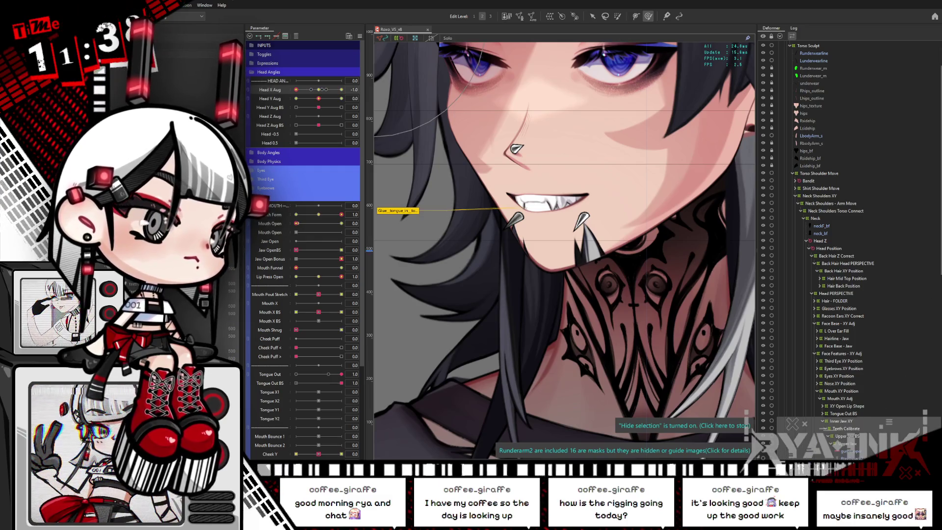
click(840, 421)
scroll(854, 301, down, 8)
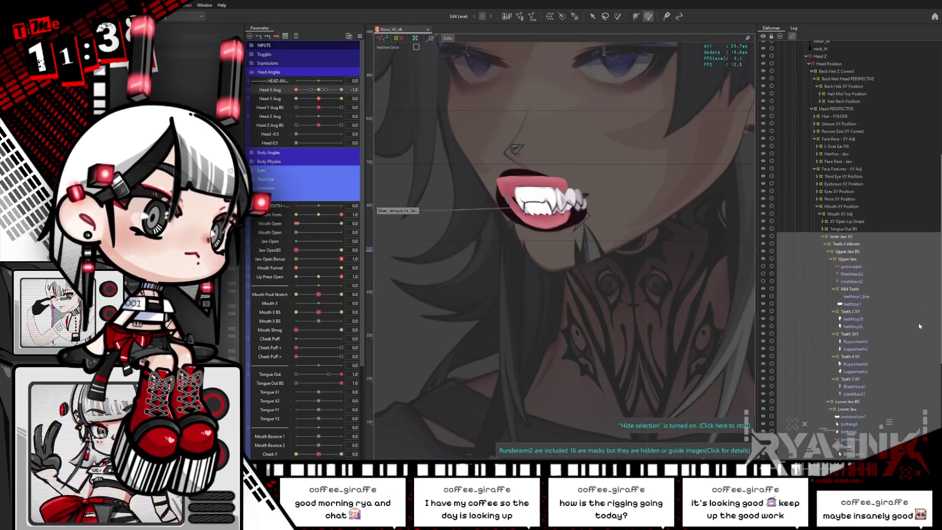
click(901, 275)
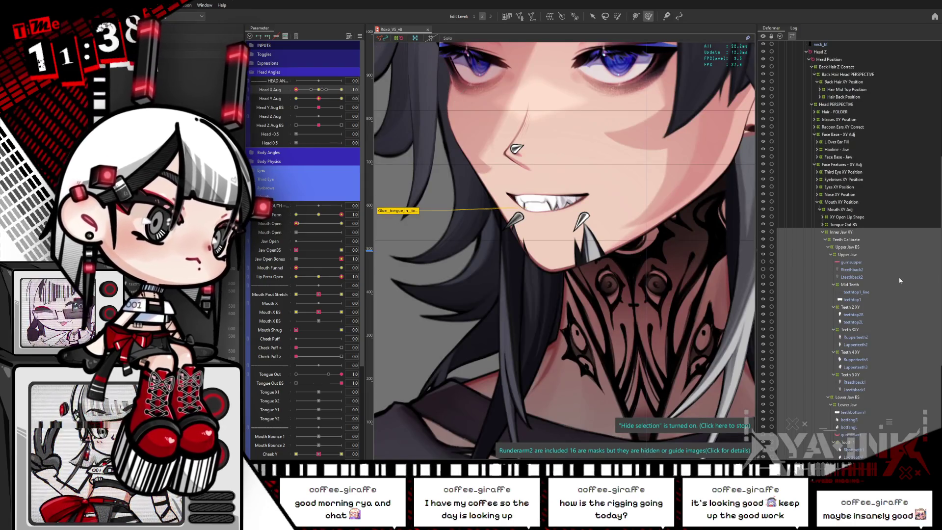
scroll(938, 310, down, 3)
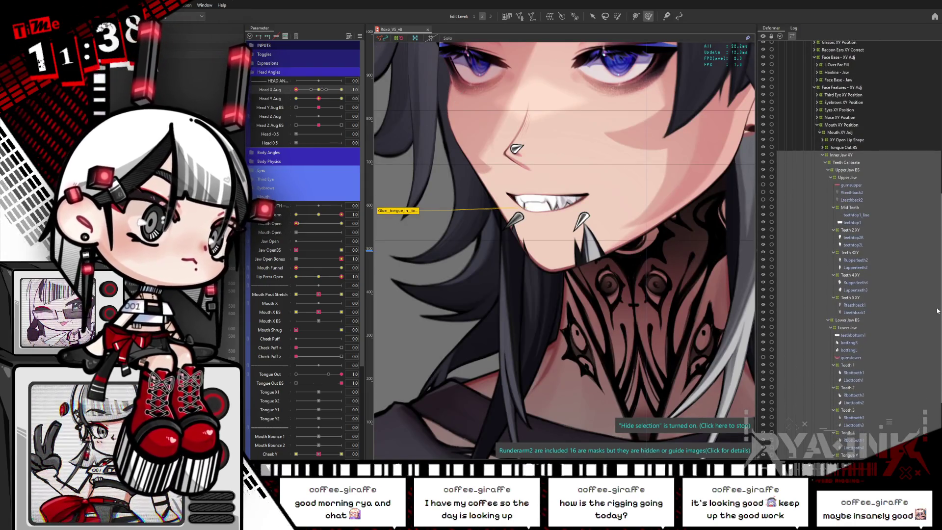
click(857, 277)
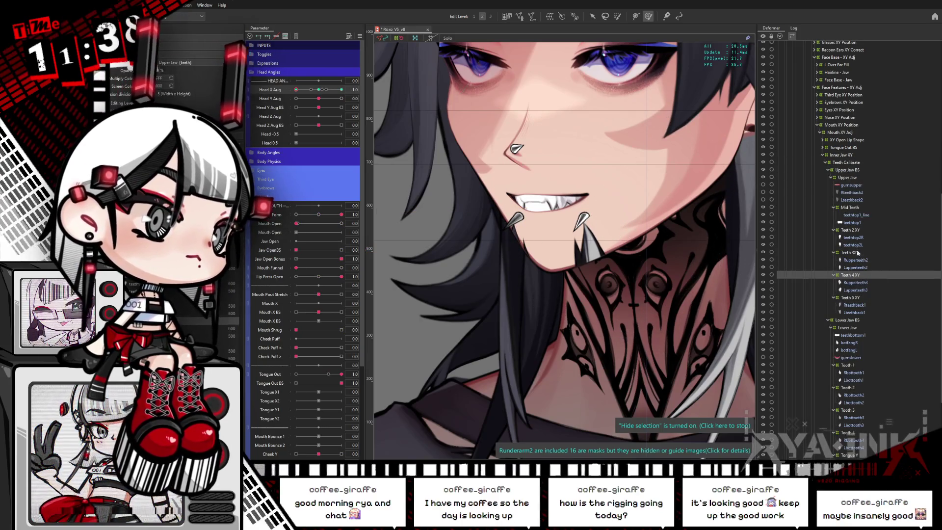
Step: Open the mouth to reveal upper and lower teeth while selecting Teeth 2 XY and Teeth 3XY
click(857, 253)
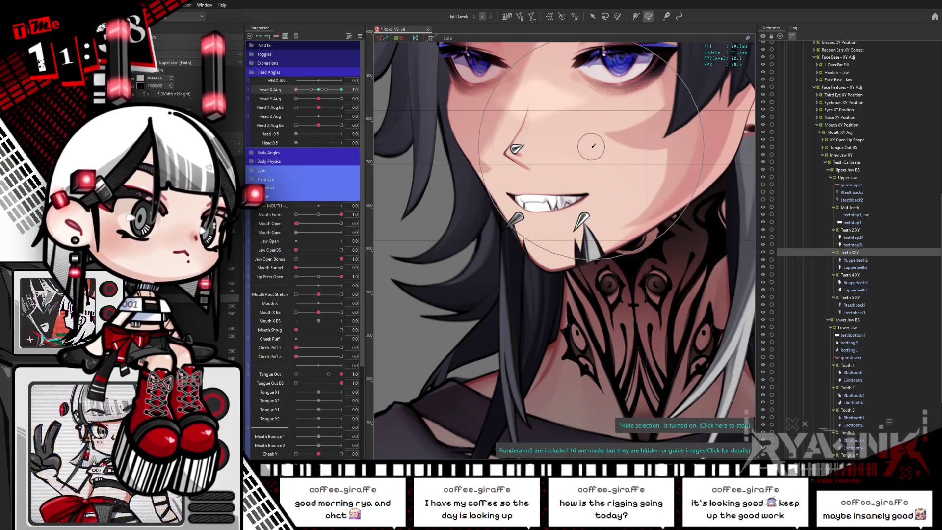
drag(329, 227, 286, 241)
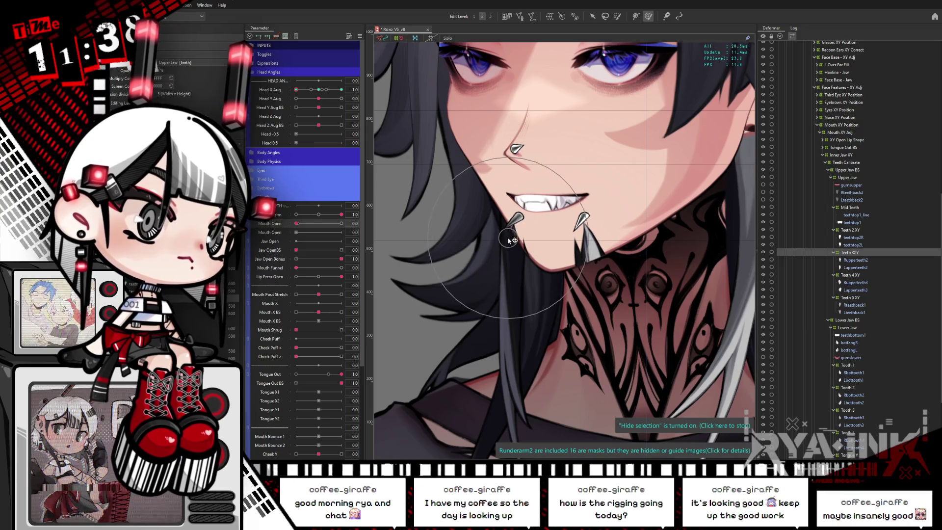
click(856, 230)
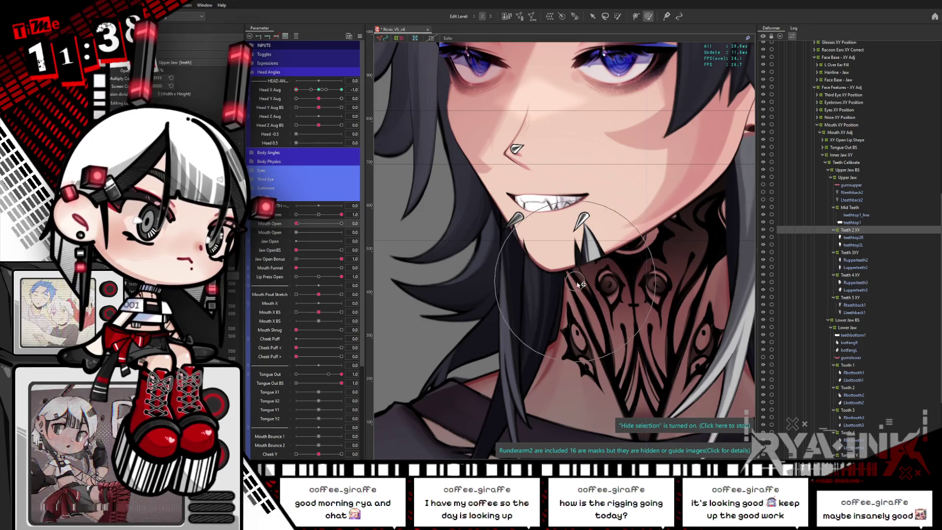
click(840, 253)
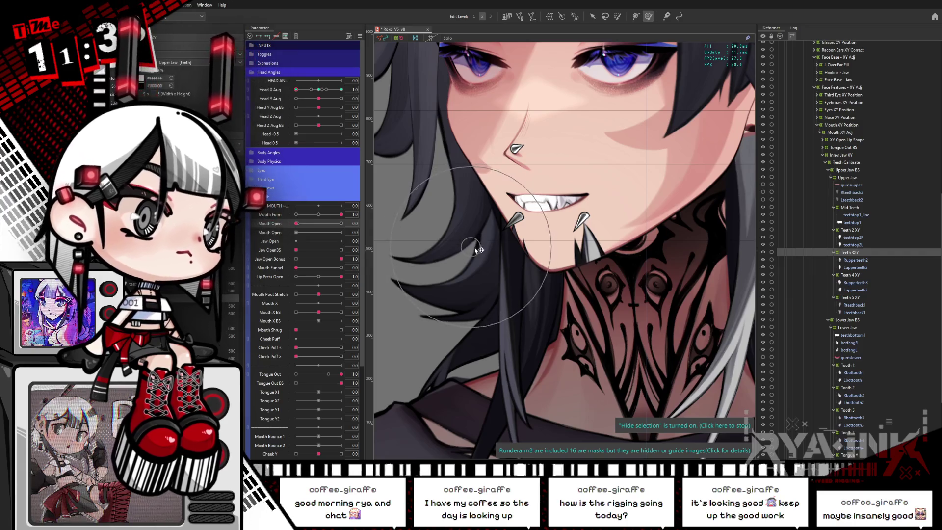
drag(297, 224, 341, 223)
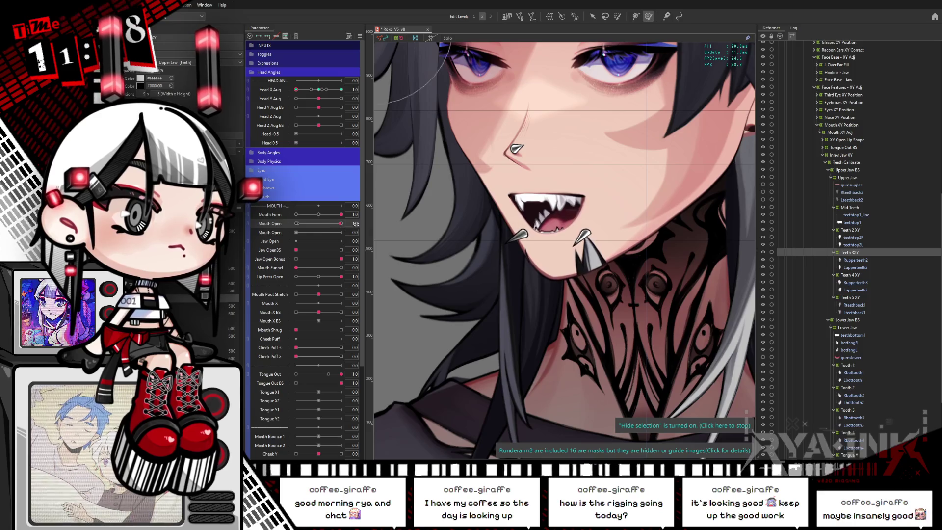
Step: Add Teeth 2 XY, Teeth 5 XY and Mid Teeth to the selection, then set Head X Aug to 0.6
click(866, 228)
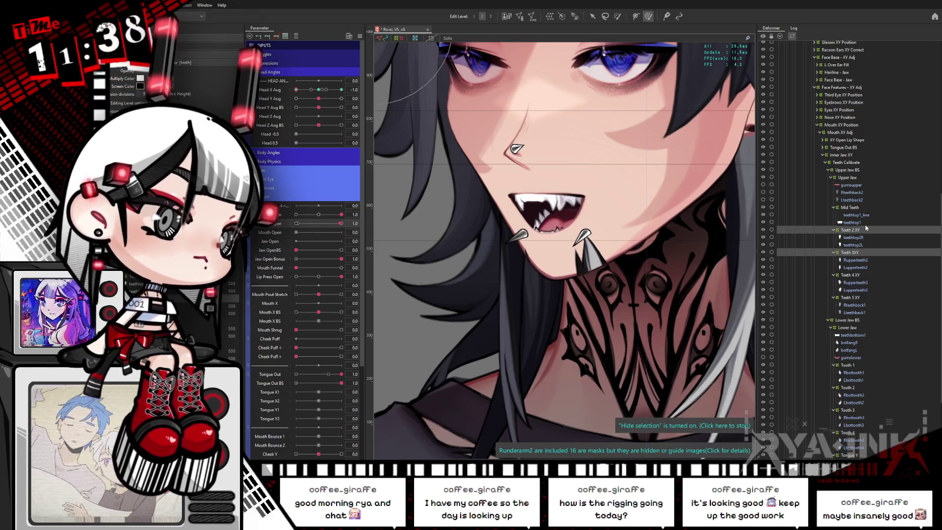
ctrl+click(856, 298)
ctrl+click(848, 208)
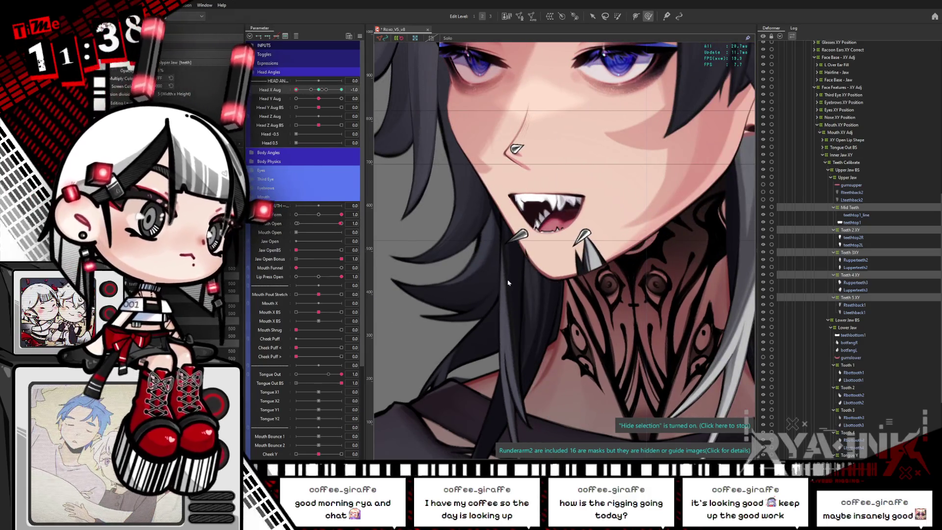
mouse_move(321, 91)
mouse_down()
mouse_move(335, 91)
mouse_move(289, 105)
mouse_move(352, 89)
mouse_move(342, 93)
mouse_up()
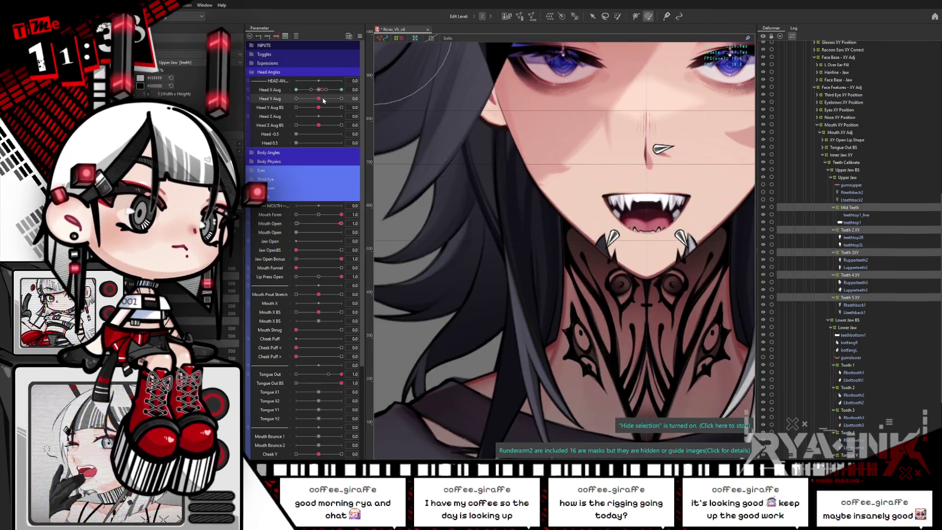
Step: Scrub Head Y Aug up and down to preview the teeth, selecting Teeth 4 XY and Teeth 3XY
scroll(619, 294, down, 2)
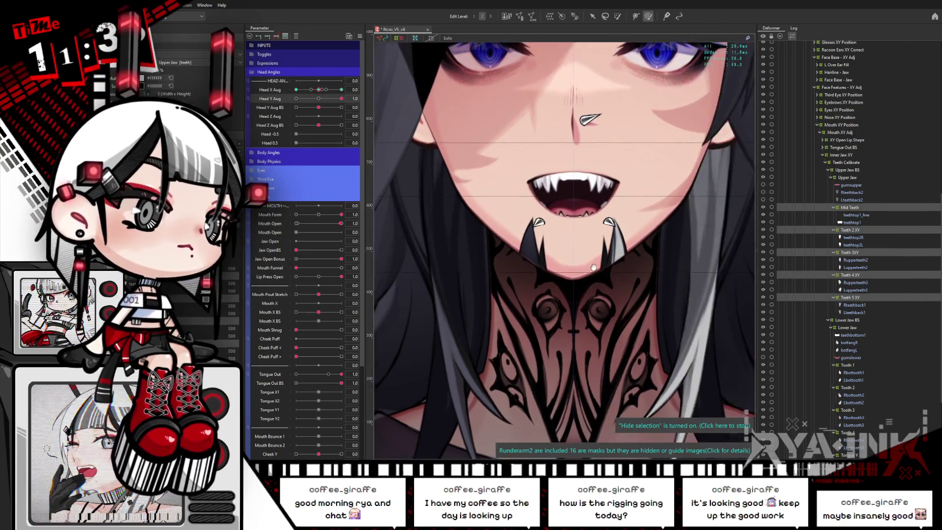
scroll(618, 294, down, 2)
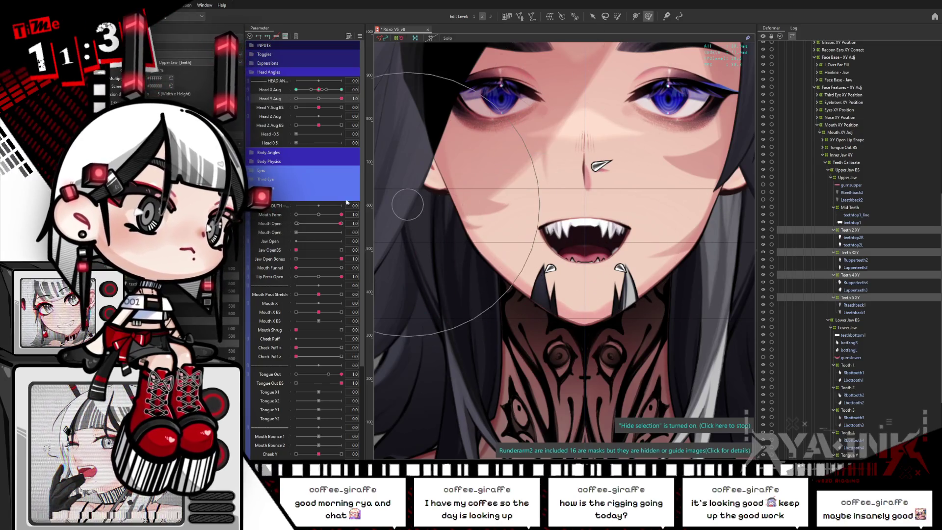
drag(317, 106, 319, 107)
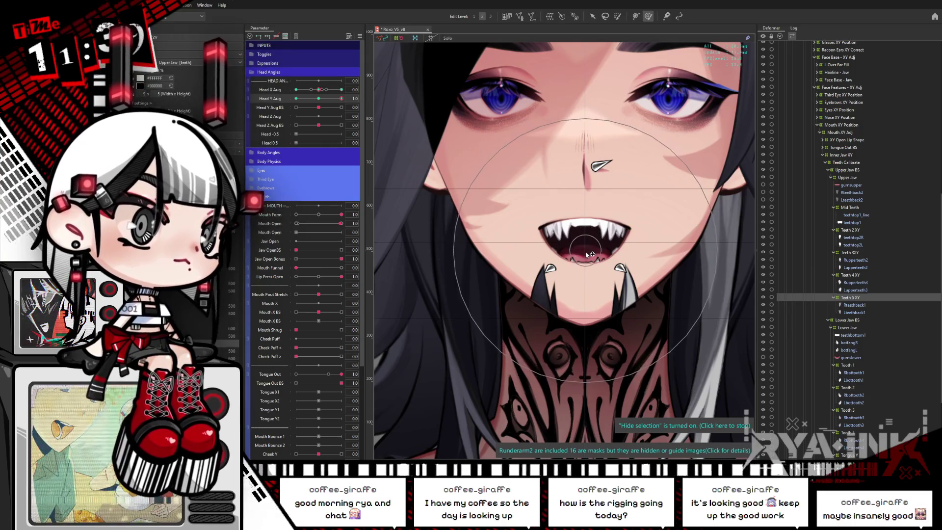
drag(341, 98, 359, 92)
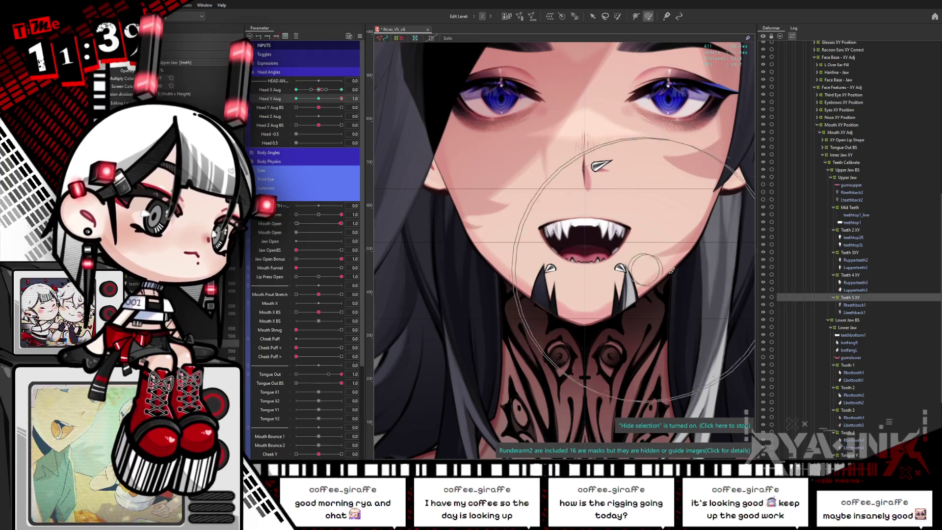
click(586, 242)
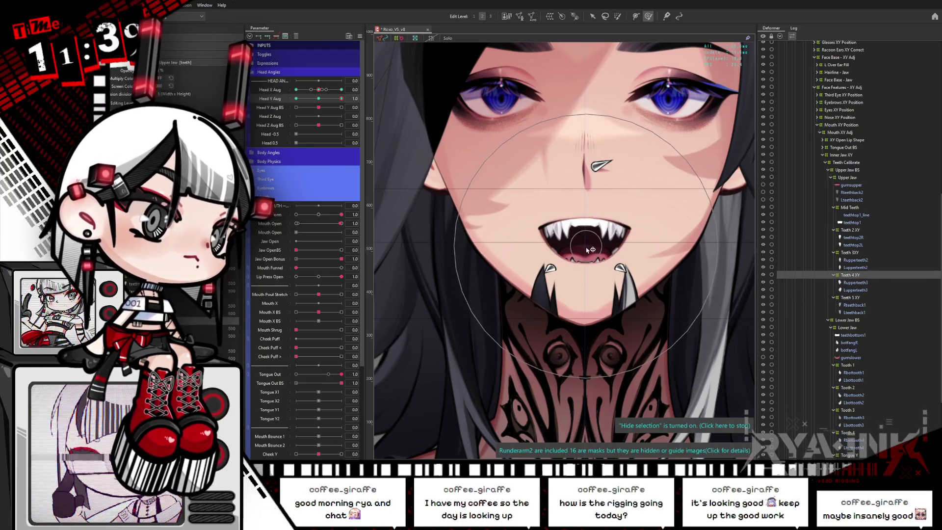
click(867, 253)
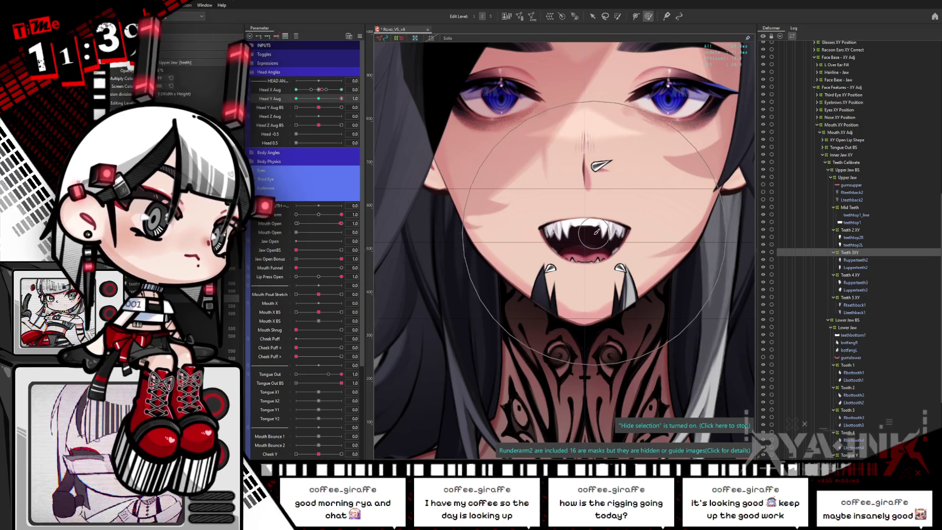
Step: Select Teeth 4 XY, Teeth 5 XY and Mid Teeth together and set Head Y Aug to -1.0
drag(319, 99, 347, 96)
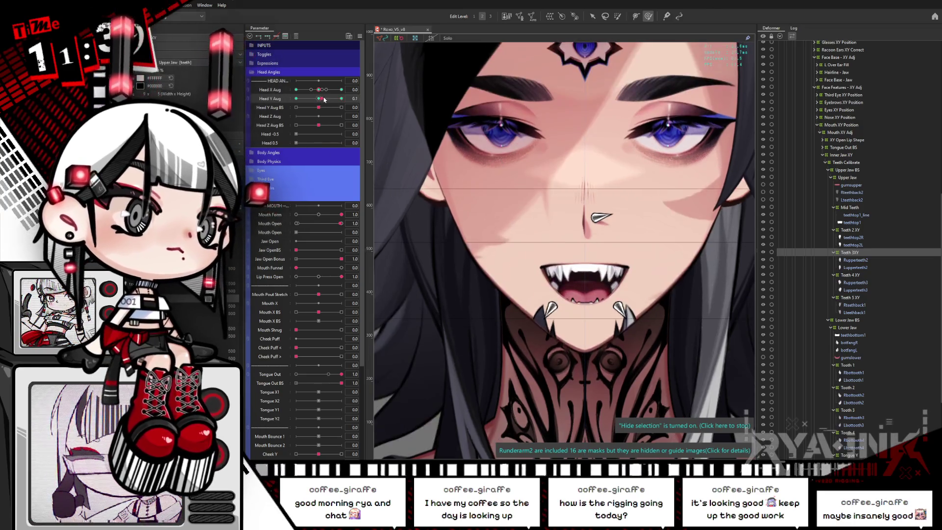
ctrl+click(858, 276)
ctrl+click(856, 298)
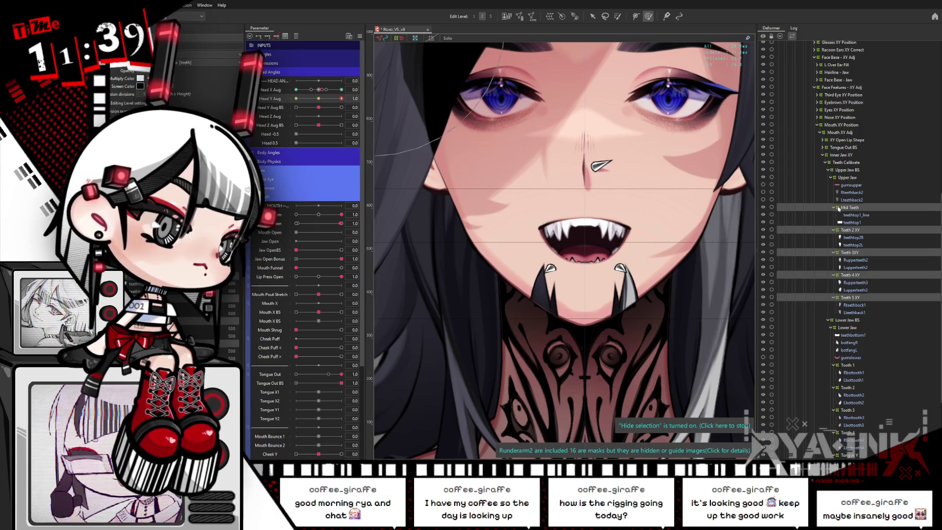
click(850, 207)
drag(341, 99, 296, 99)
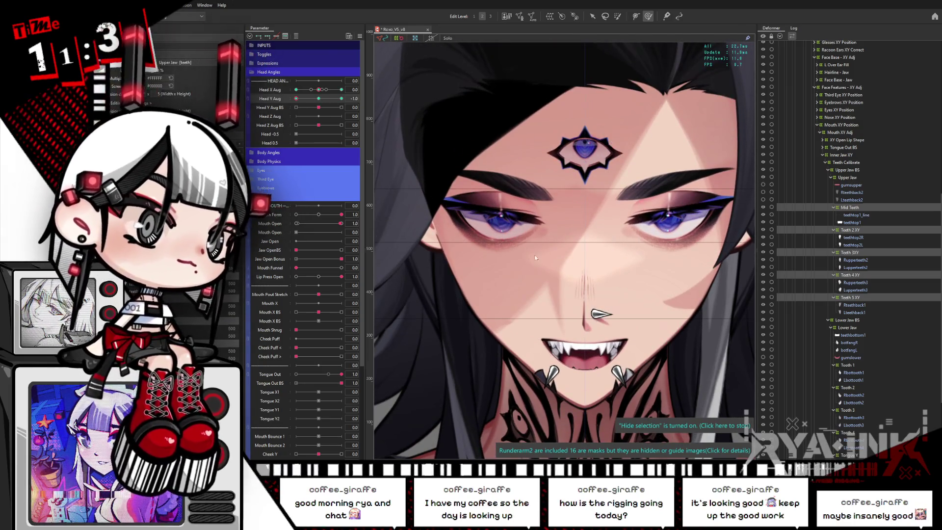
Step: Preview the head through Head Y Aug tilts, then centre the vertical angle
mouse_move(296, 98)
mouse_down()
mouse_move(308, 112)
mouse_move(294, 99)
mouse_up()
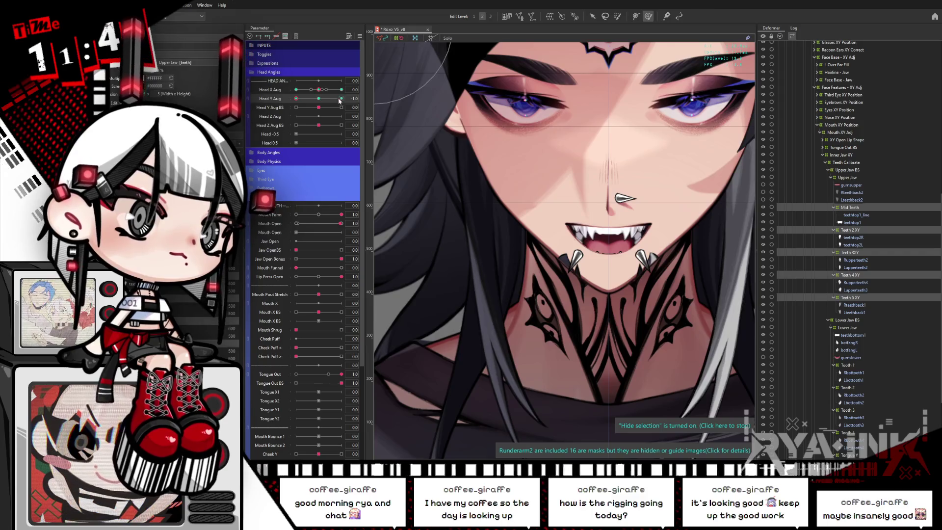
drag(338, 98, 369, 101)
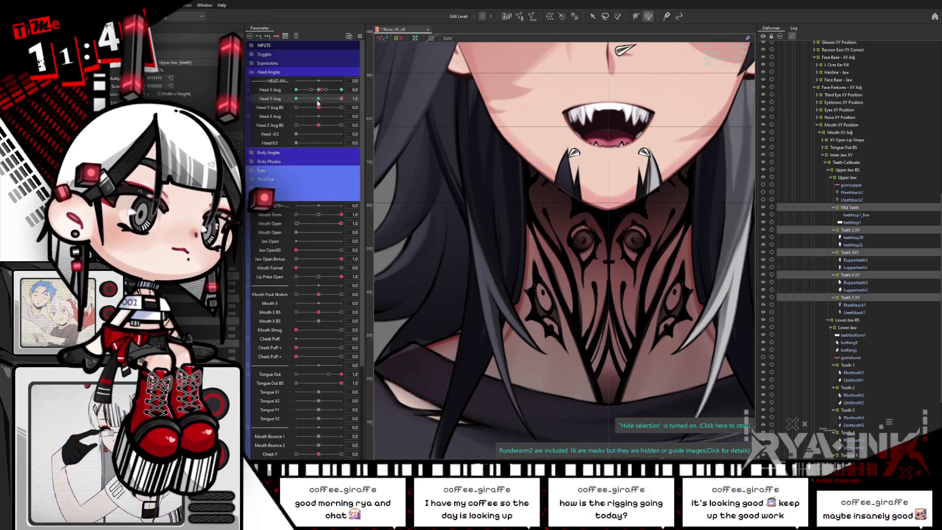
mouse_move(318, 103)
mouse_down()
mouse_move(291, 116)
mouse_move(541, 112)
mouse_up()
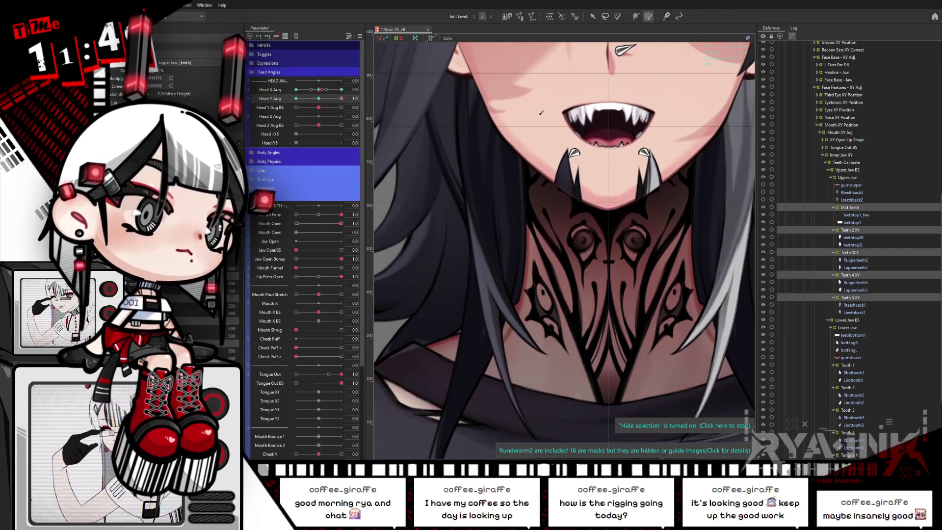
drag(342, 98, 343, 97)
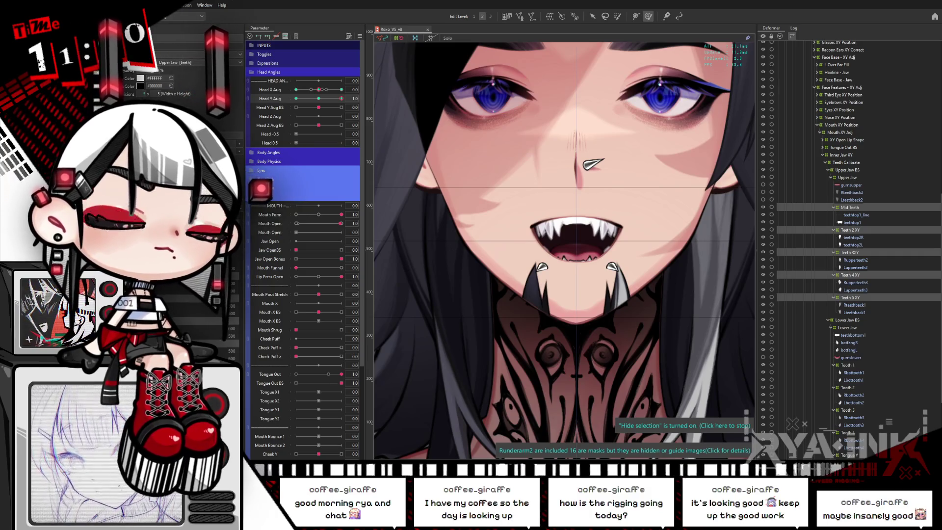
drag(350, 89, 349, 90)
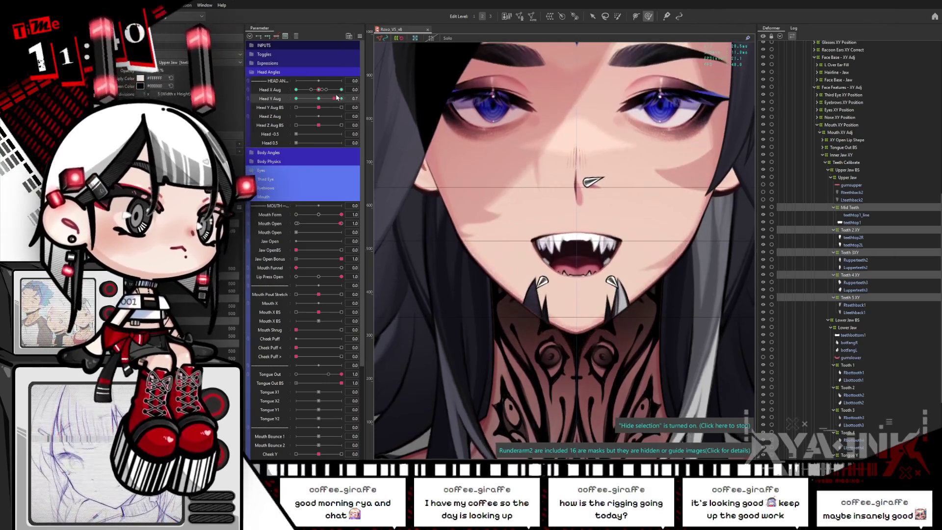
click(319, 99)
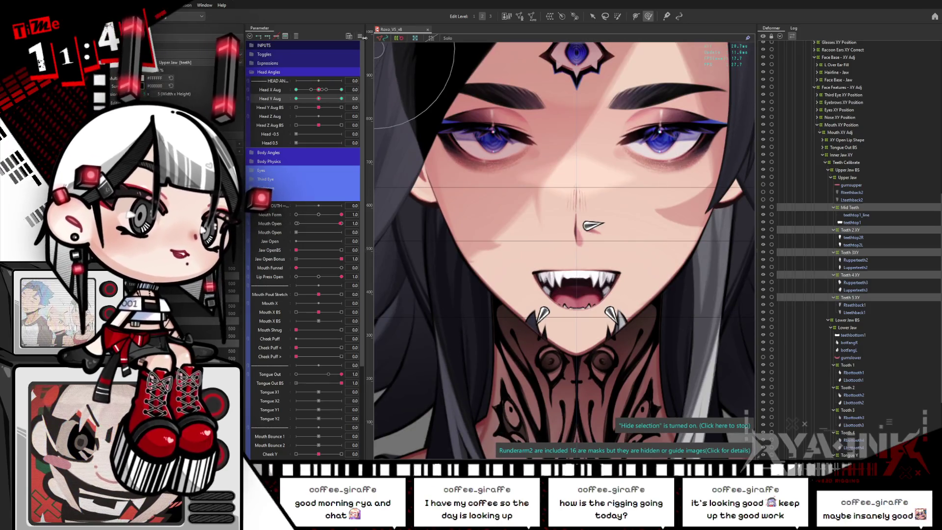
Step: Turn the Hair Toggle off to reveal the face and expand the Head Angles group
click(361, 37)
click(474, 190)
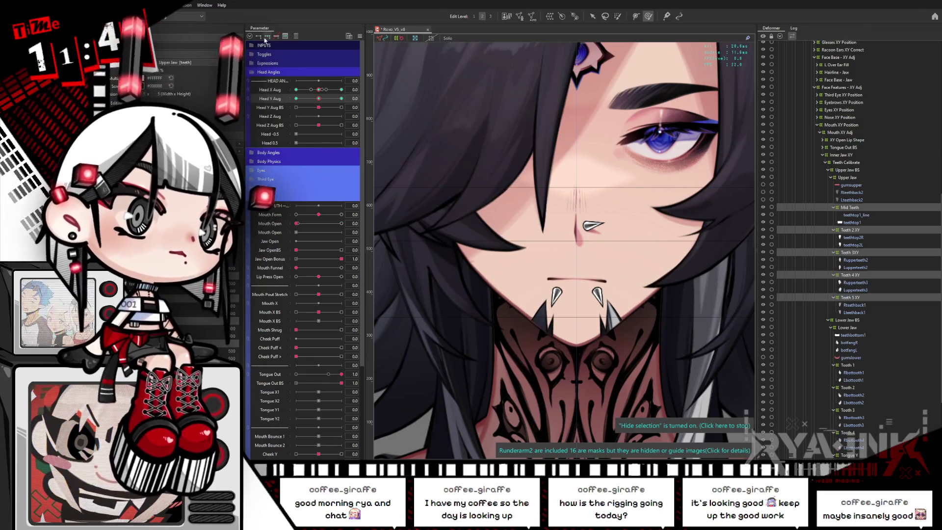
drag(302, 225, 296, 223)
click(249, 72)
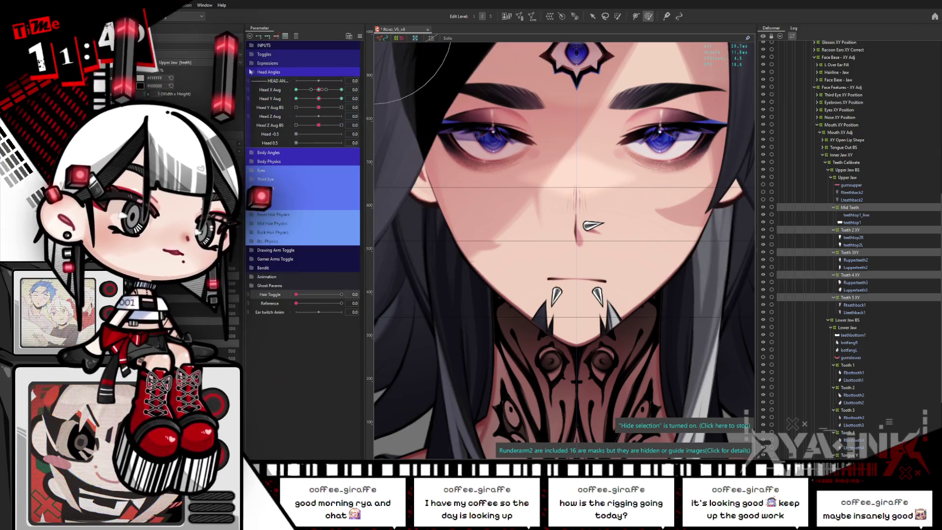
Step: Tilt the head fully up, open Mouth Open to 1.0, and test a sideways turn
drag(318, 98, 342, 98)
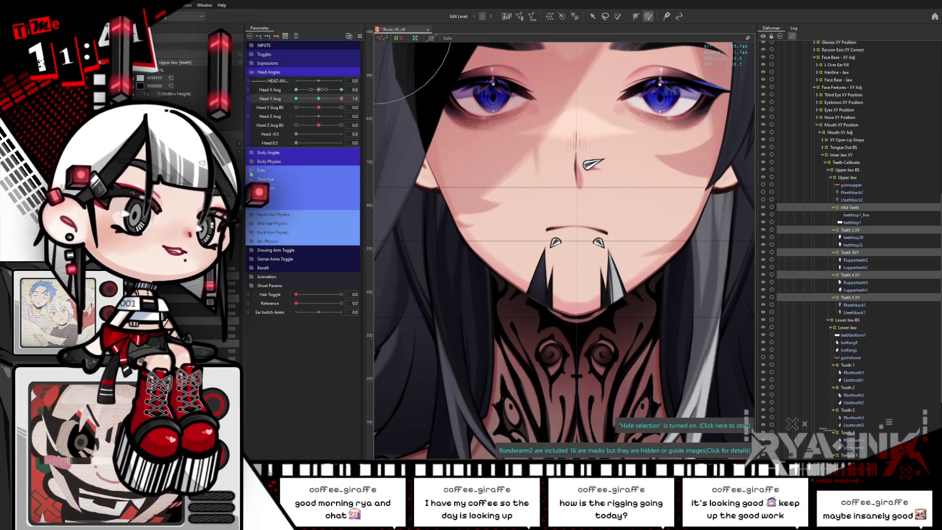
click(249, 196)
drag(296, 223, 362, 218)
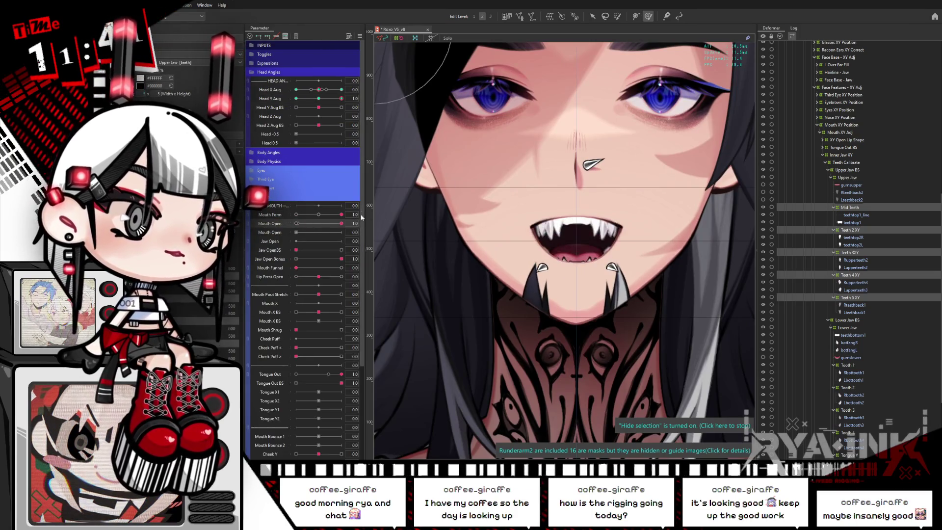
mouse_move(315, 92)
mouse_down()
mouse_move(292, 103)
mouse_move(308, 110)
mouse_move(302, 95)
mouse_move(299, 106)
mouse_move(352, 106)
mouse_move(319, 98)
mouse_up()
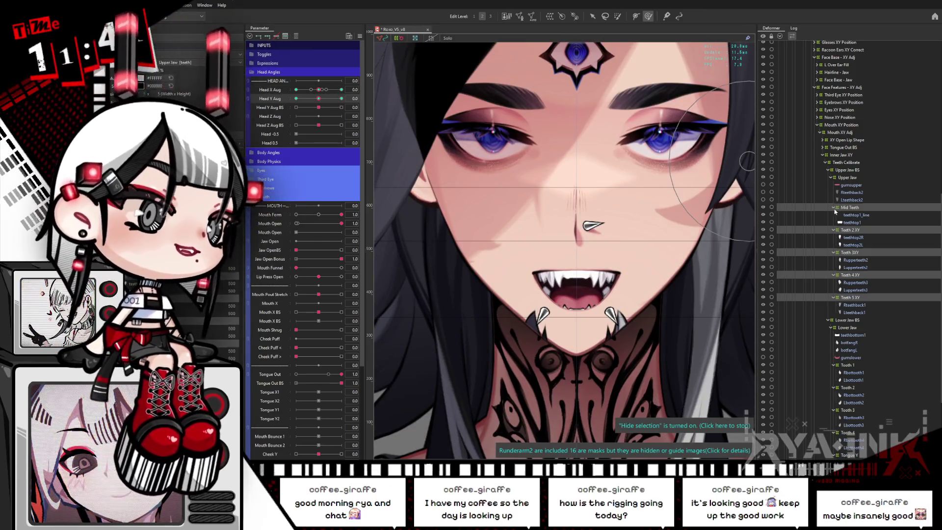
Step: Face the head front, collapse the Teeth XY deformer groups, and select Upper Jaw
click(834, 208)
click(834, 216)
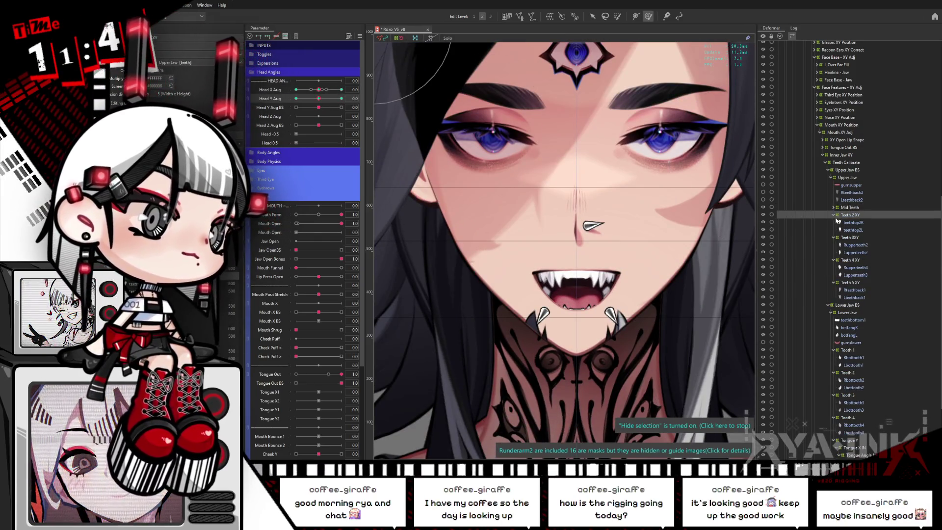
click(834, 215)
click(834, 222)
click(833, 230)
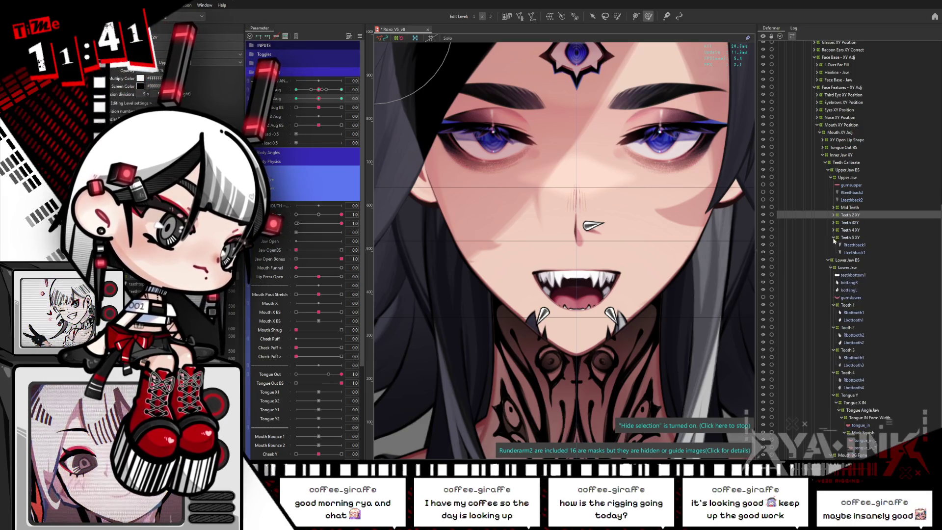
click(833, 238)
click(848, 177)
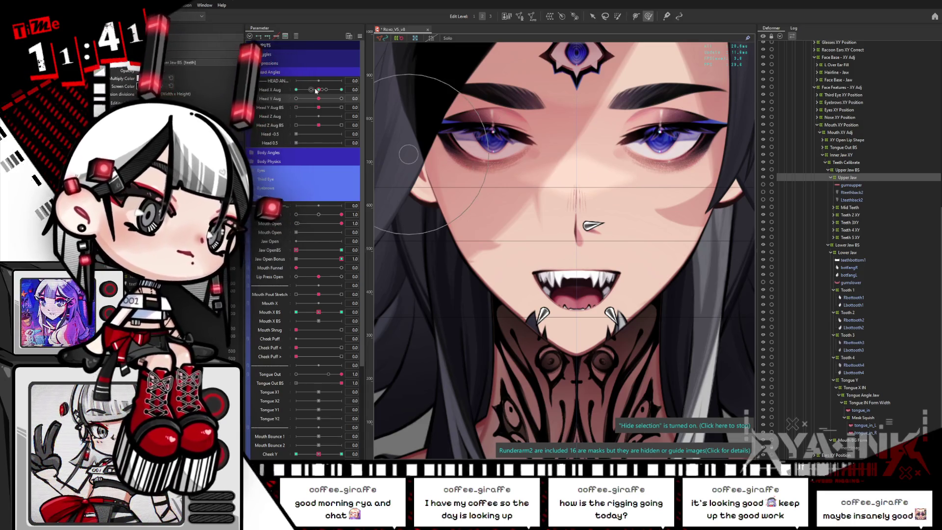
Step: Select Mid Teeth plus Teeth 2–5 XY while testing head turns, then recentre Head X
mouse_move(318, 89)
mouse_down()
mouse_move(295, 90)
mouse_move(300, 101)
mouse_move(365, 96)
mouse_up()
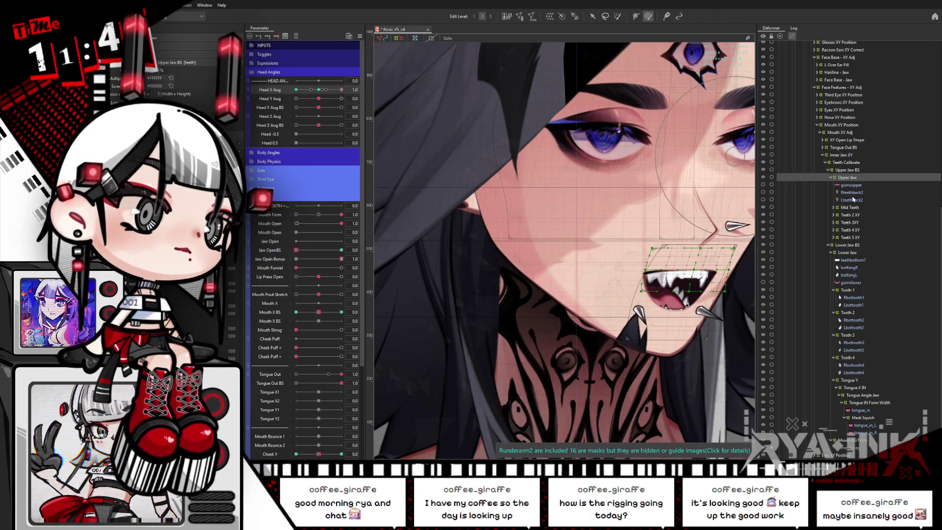
ctrl+click(850, 208)
ctrl+click(852, 214)
ctrl+click(854, 222)
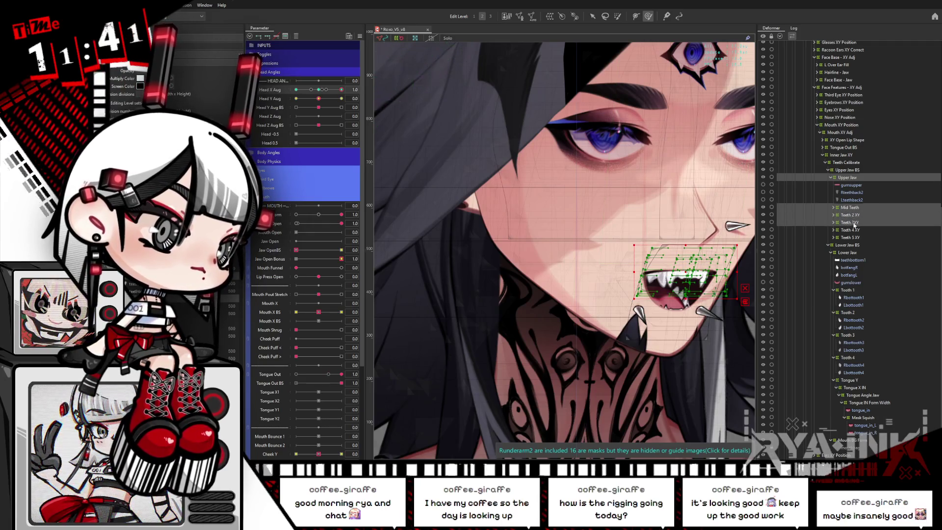
ctrl+click(856, 230)
ctrl+click(852, 238)
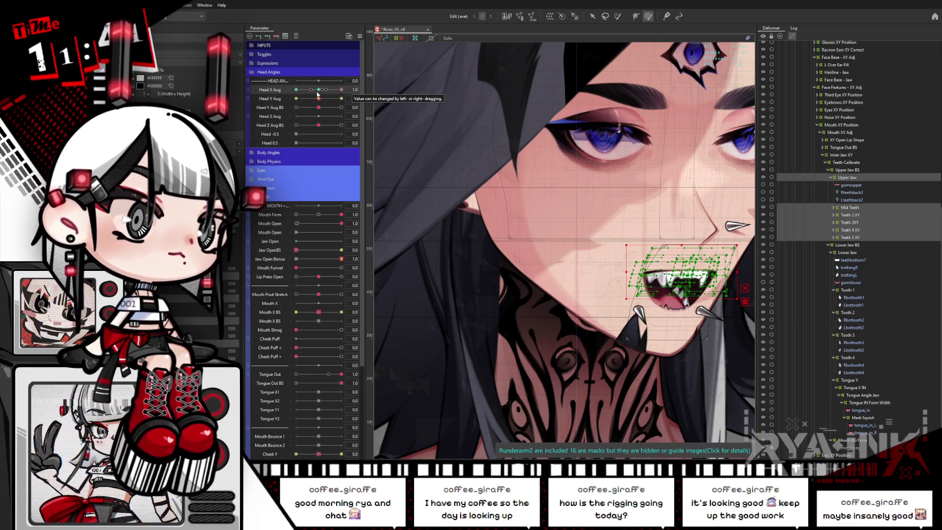
mouse_move(318, 93)
mouse_down()
mouse_move(288, 98)
mouse_move(314, 95)
mouse_move(296, 106)
mouse_up()
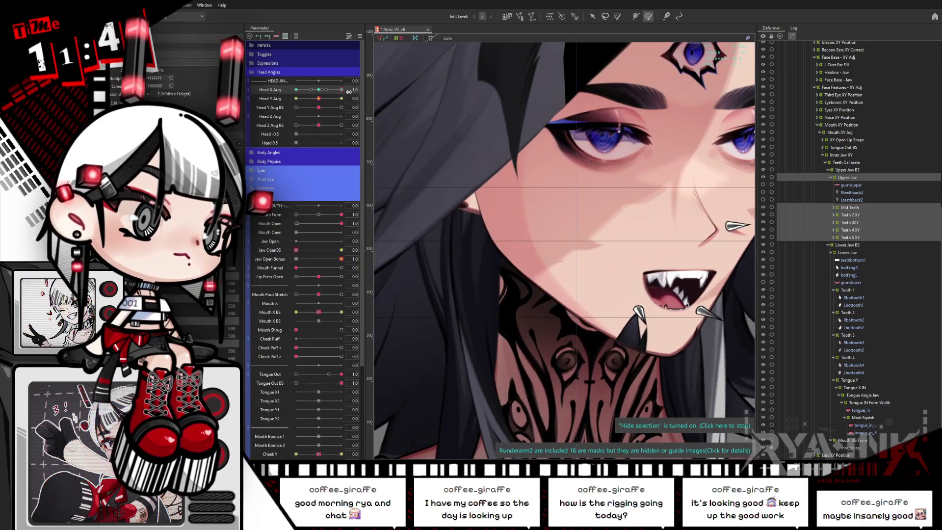
click(318, 88)
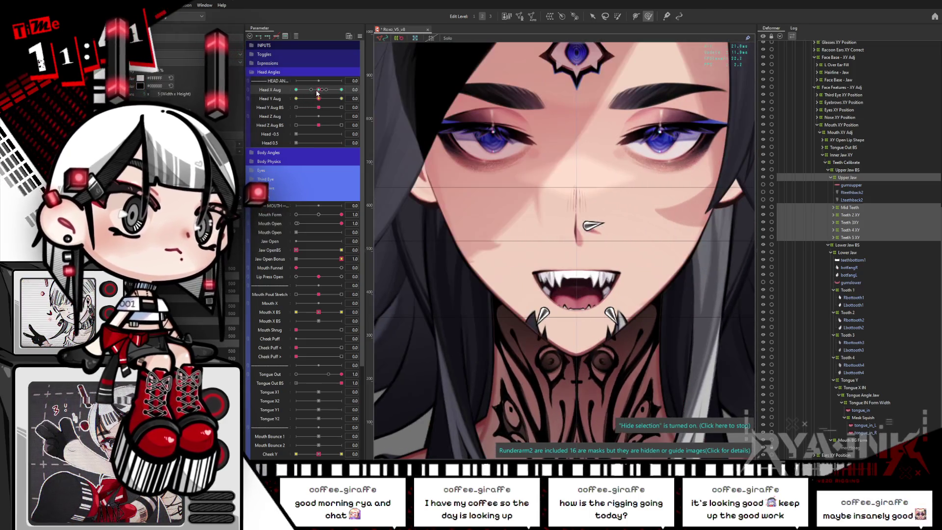
Step: Select the XY Open Lip Shape deformer and turn Head X Aug to -1.0
click(359, 36)
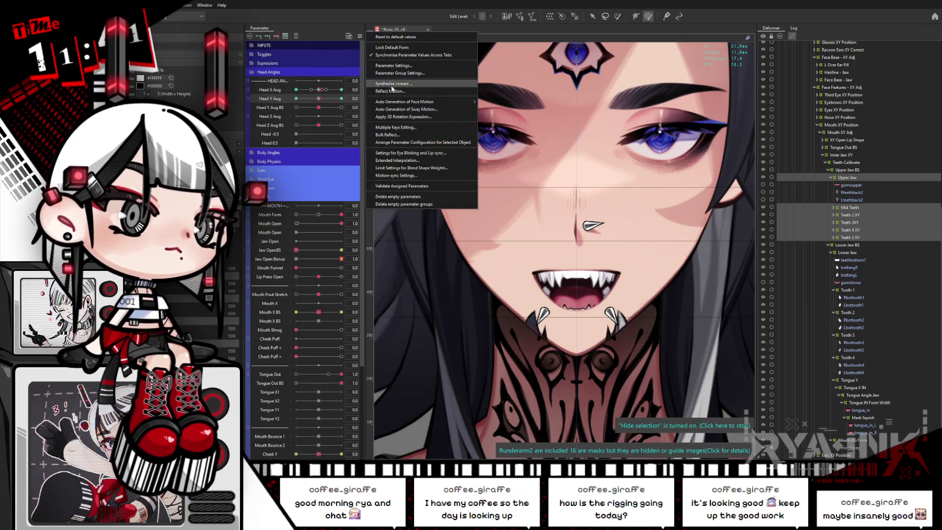
click(493, 279)
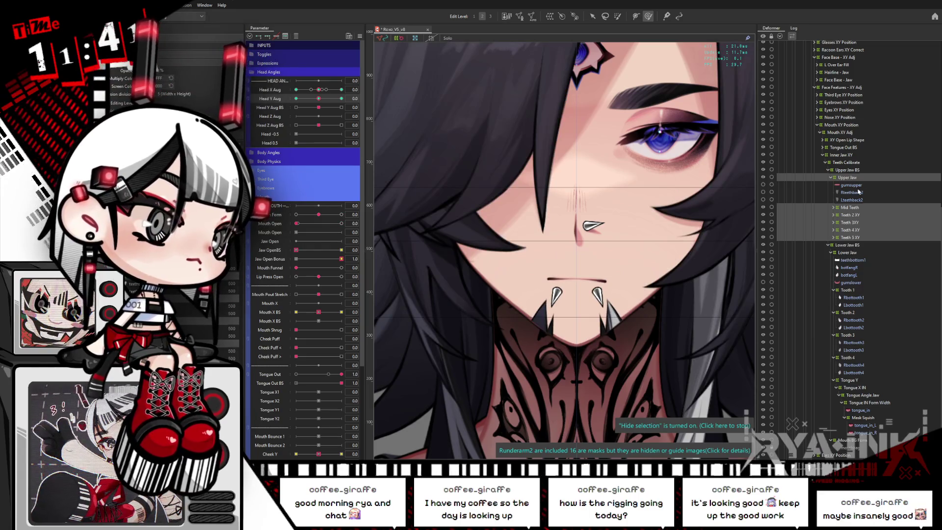
click(846, 139)
click(317, 90)
drag(317, 90, 296, 90)
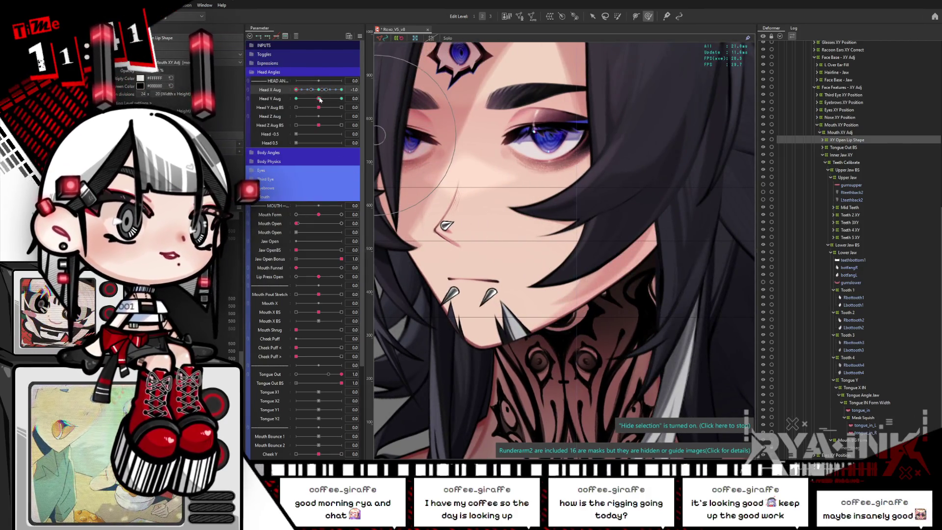
Step: Set Mouth Form to 1.0, target Mouth Open keyforms, and preview the mouth with the warp grid toggled
drag(319, 214, 346, 214)
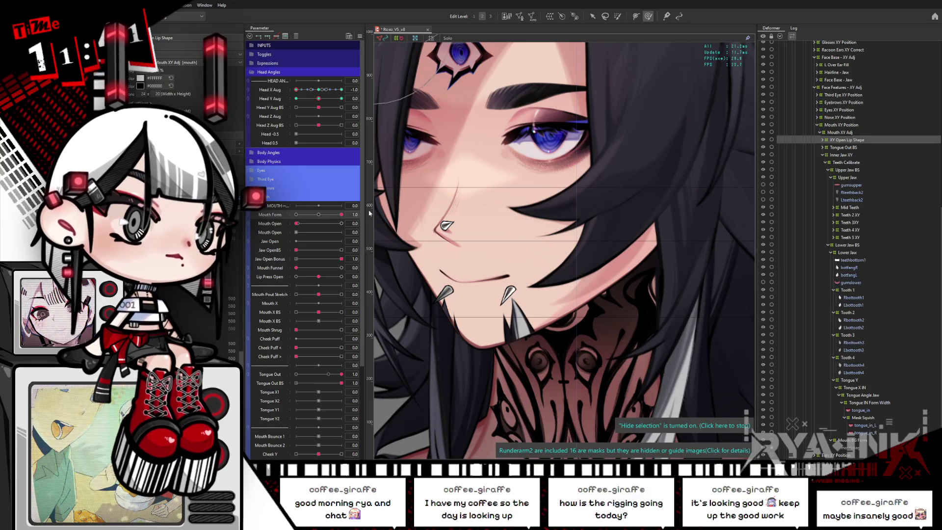
click(270, 223)
click(268, 36)
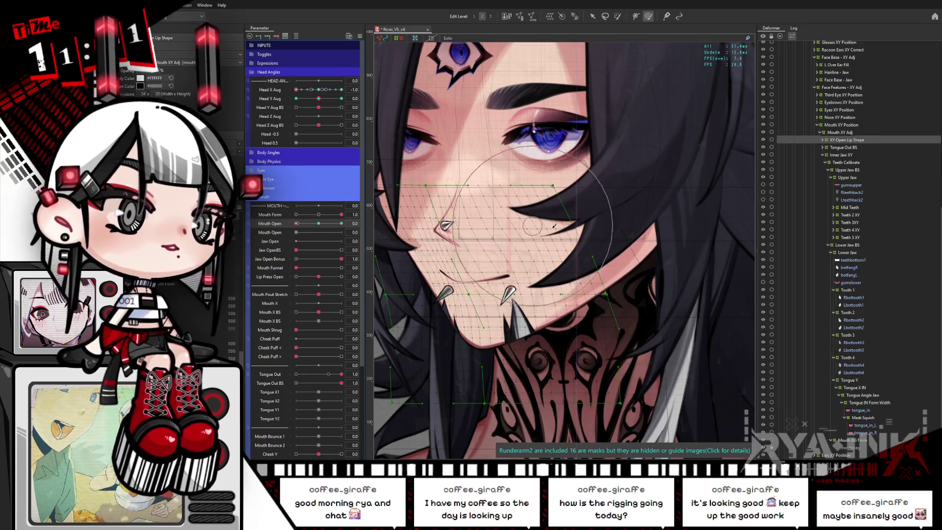
key(ctrl+h)
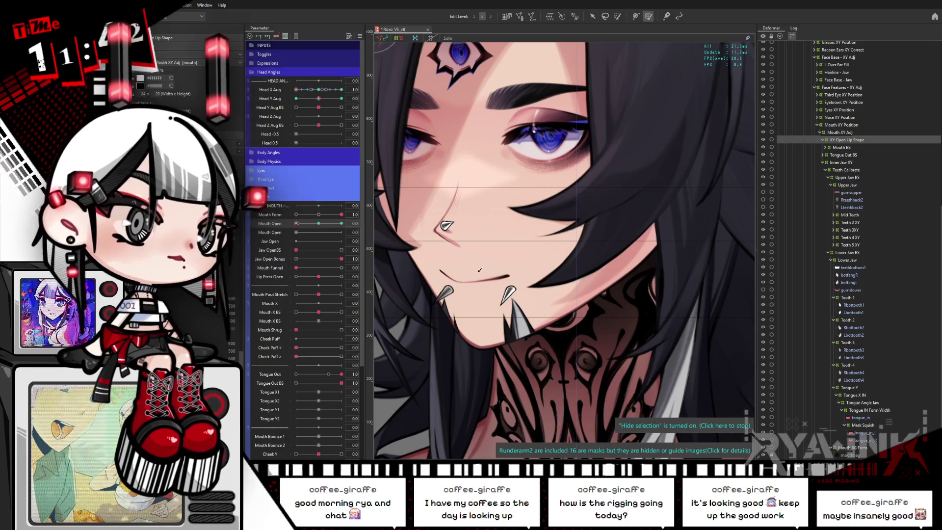
scroll(475, 277, up, 5)
scroll(475, 275, down, 3)
scroll(528, 191, up, 3)
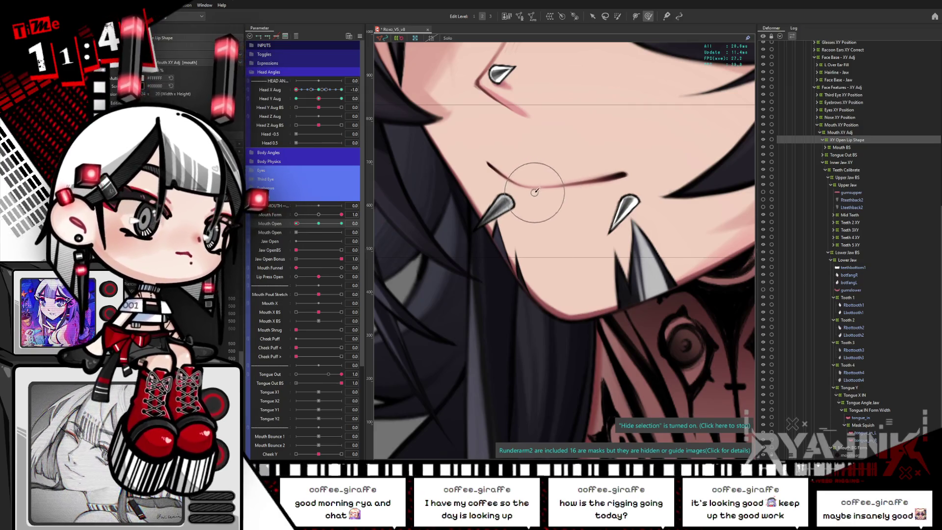
key(ctrl+h)
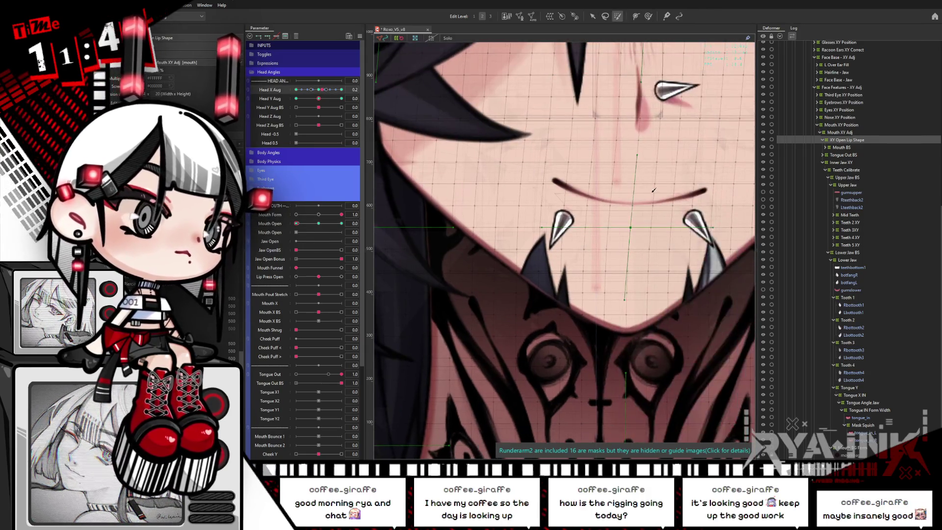
Step: Select the mouth mesh points and shift the lip shape left
drag(324, 90, 316, 94)
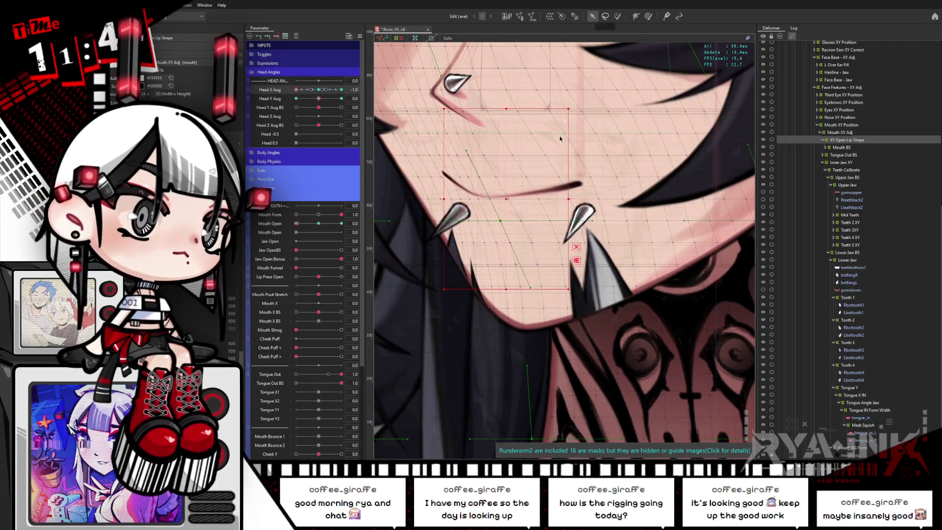
click(510, 199)
drag(510, 200, 505, 197)
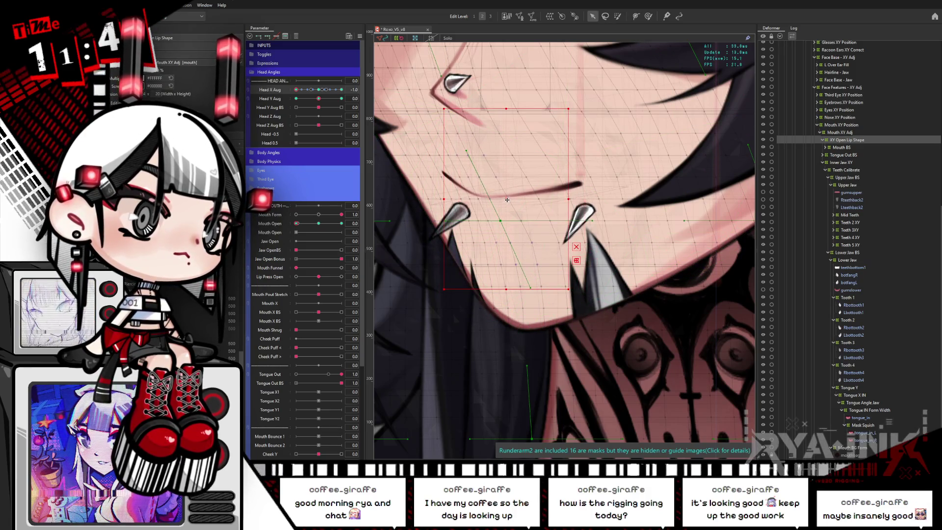
drag(541, 200, 510, 204)
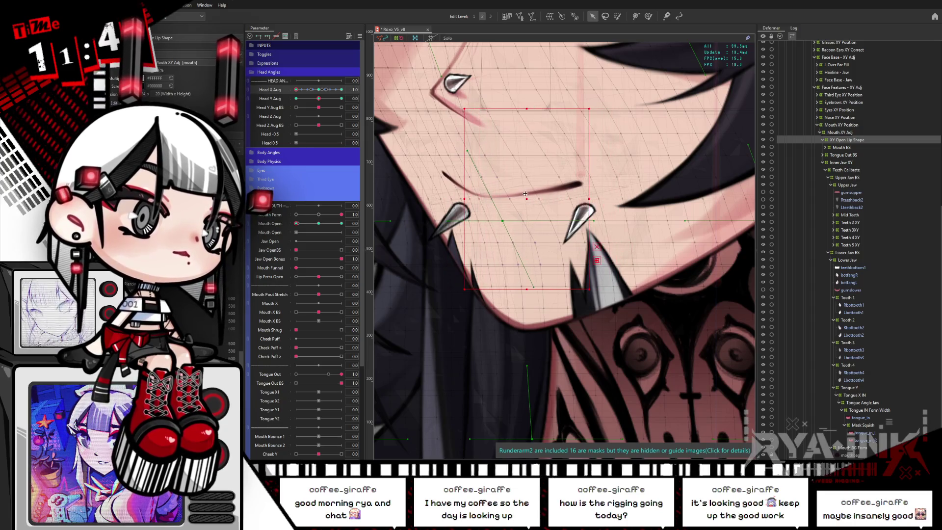
Step: Smooth the lip line near the mouth corner with brush deform and check the result
click(650, 16)
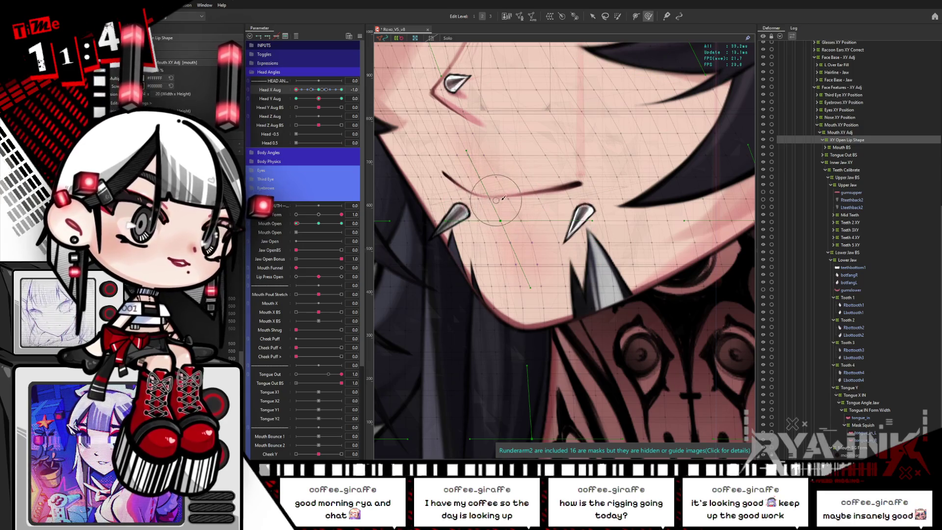
key(ctrl+h)
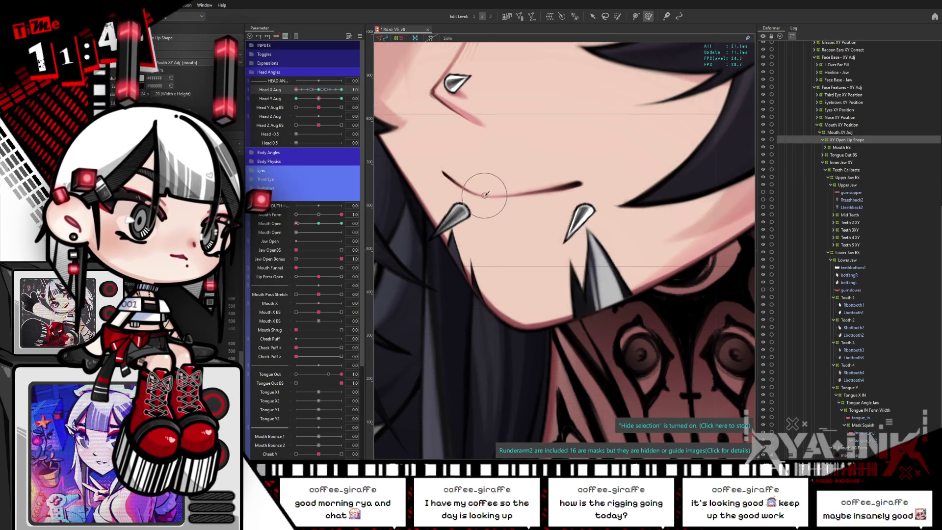
click(495, 208)
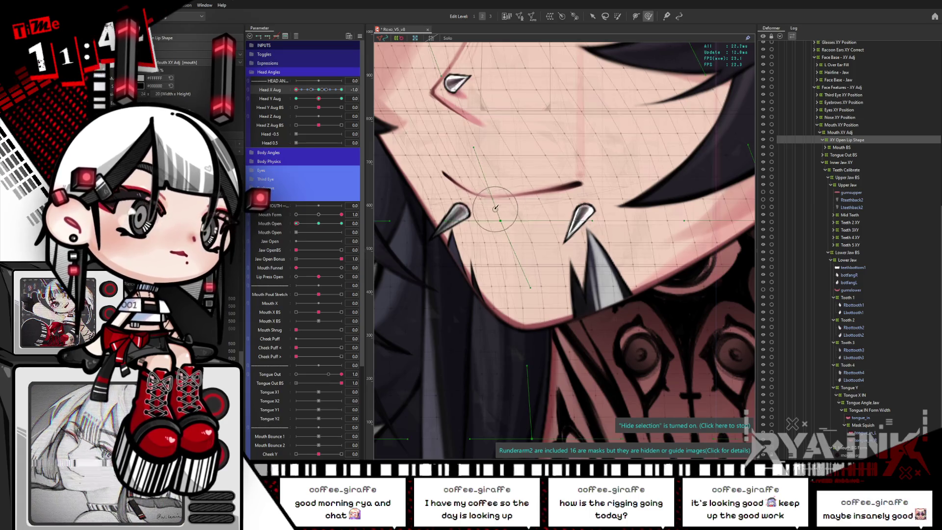
drag(498, 213, 504, 216)
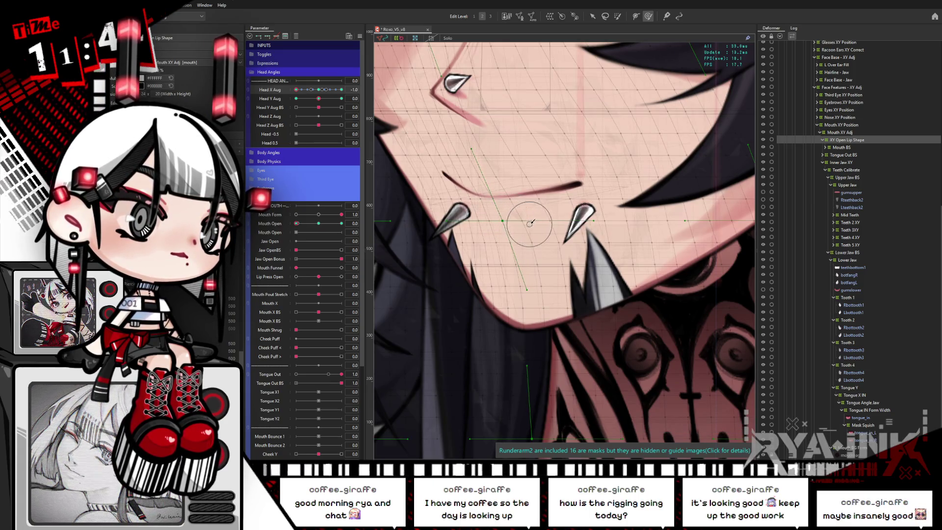
key(ctrl+h)
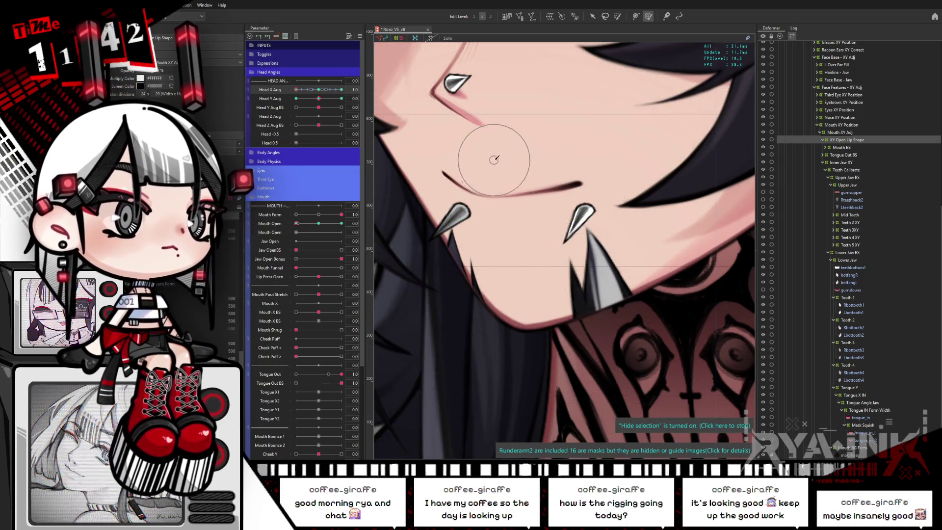
scroll(520, 130, down, 5)
drag(536, 117, 524, 217)
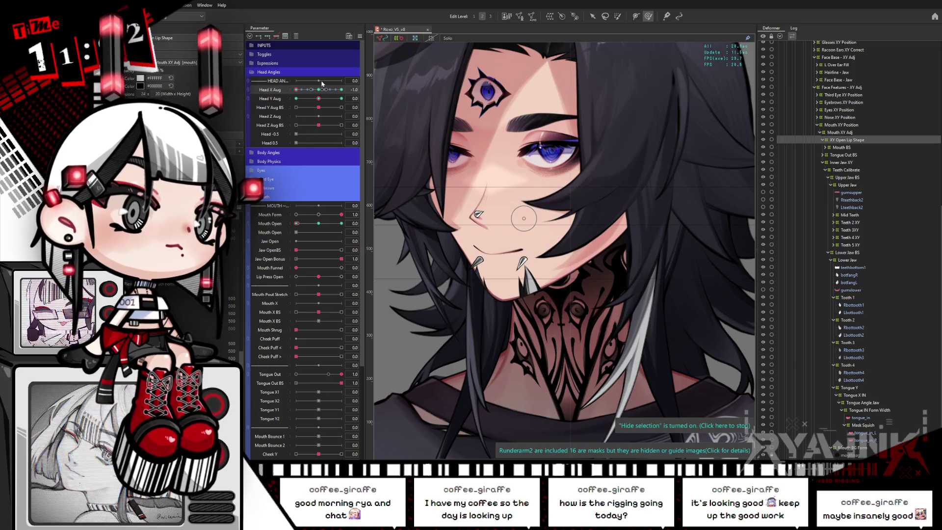
Step: Settle Head X at -1.0 and test Mouth Open from closed to fully open
drag(322, 84, 297, 105)
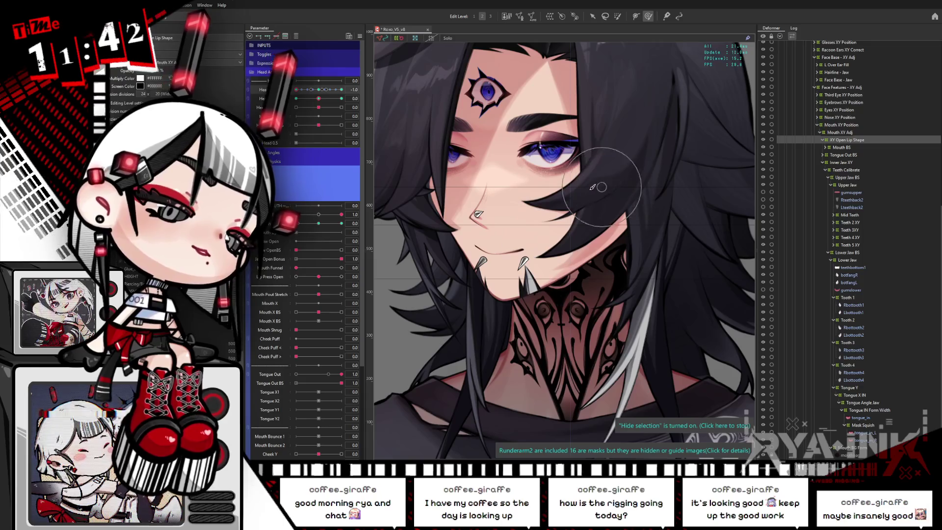
click(318, 224)
mouse_move(328, 232)
mouse_down()
mouse_move(307, 236)
mouse_move(322, 234)
mouse_up()
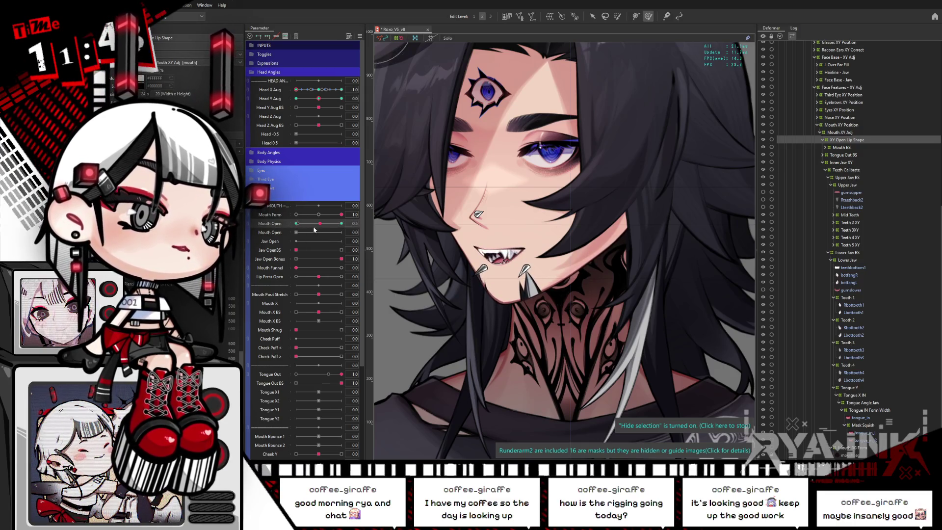
double_click(319, 225)
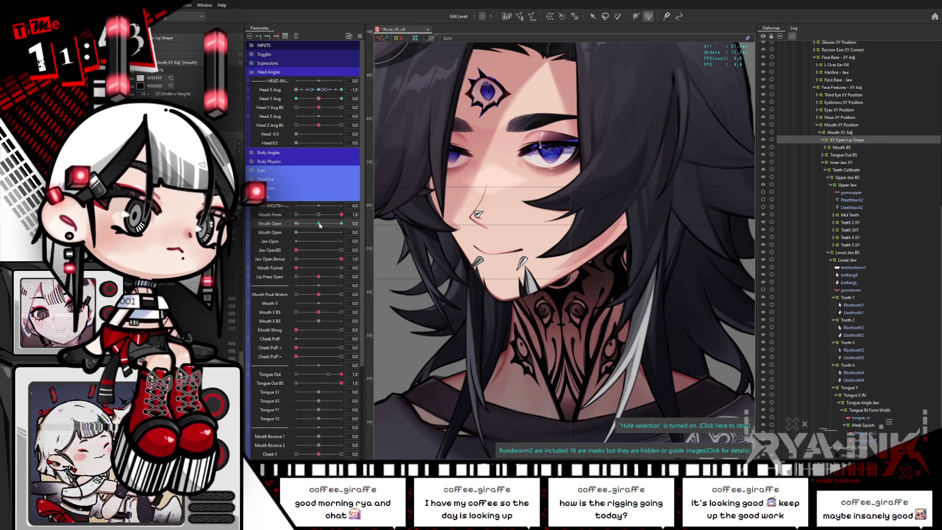
mouse_move(319, 225)
mouse_down()
mouse_move(361, 220)
mouse_move(306, 225)
mouse_up()
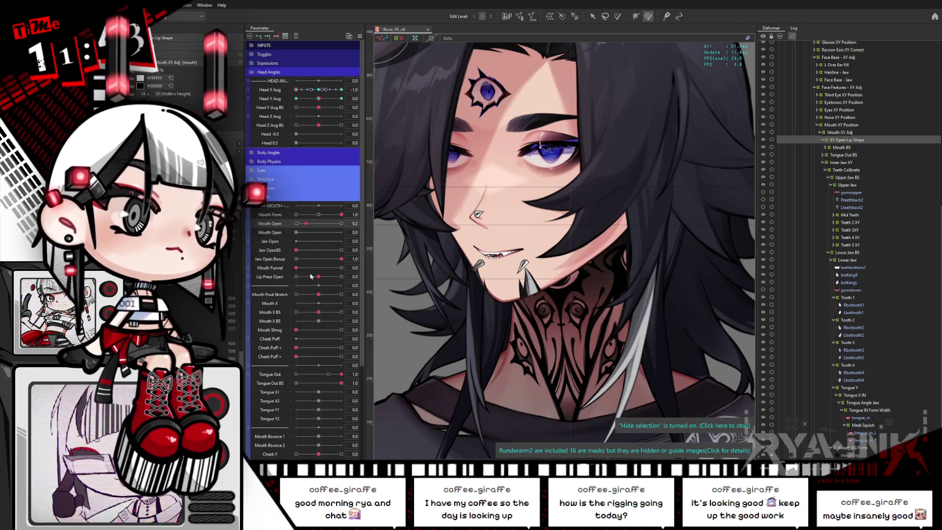
Step: Test Lip Press Open at 1.0, set Mouth Form to narrow -1.0, and leave the mouth slightly open
drag(311, 277, 356, 276)
drag(334, 224, 279, 231)
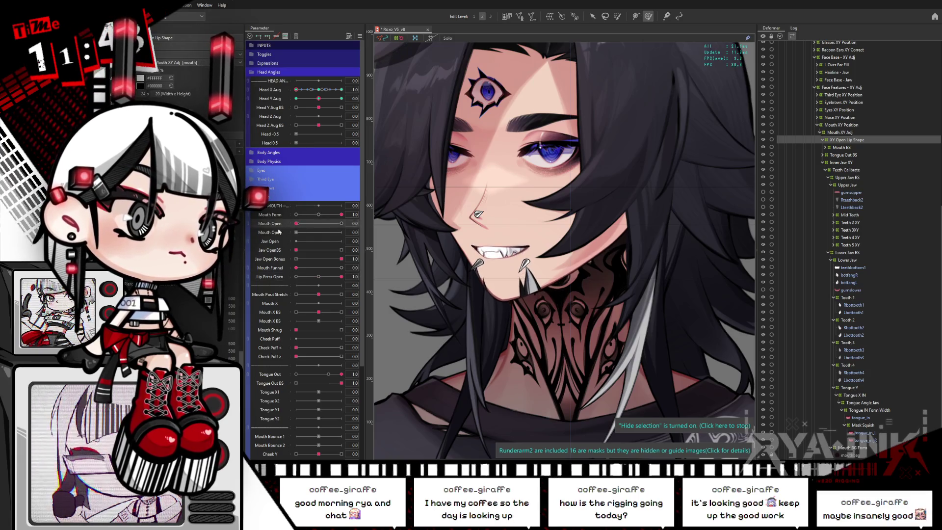
drag(340, 215, 280, 227)
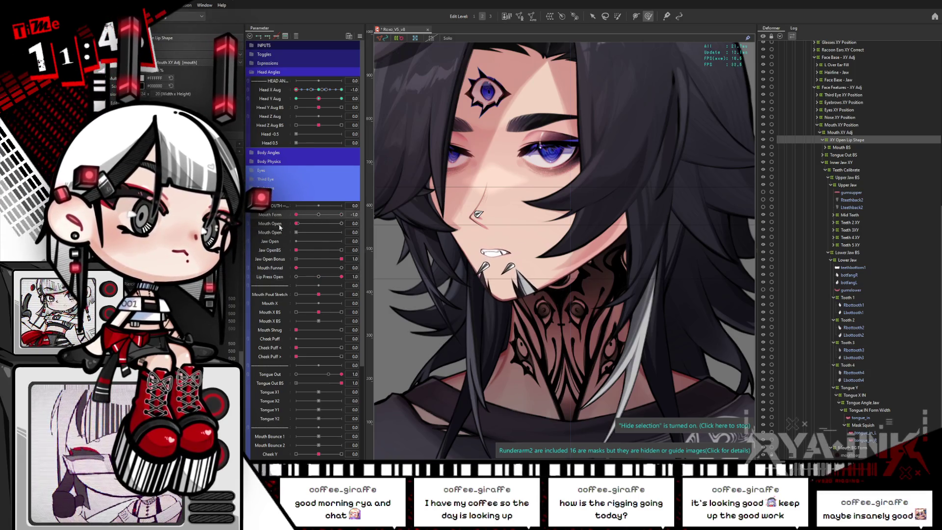
mouse_move(307, 276)
mouse_down()
mouse_move(298, 278)
mouse_move(341, 275)
mouse_up()
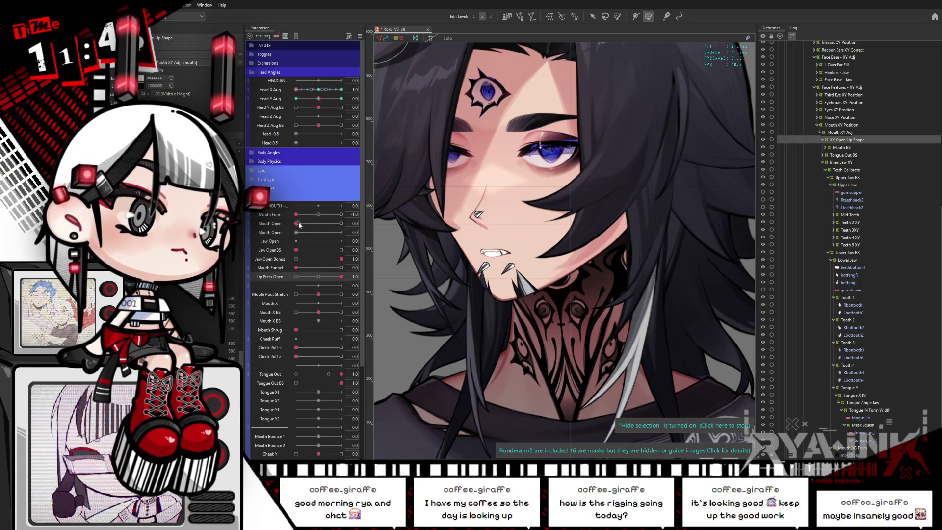
drag(299, 224, 352, 220)
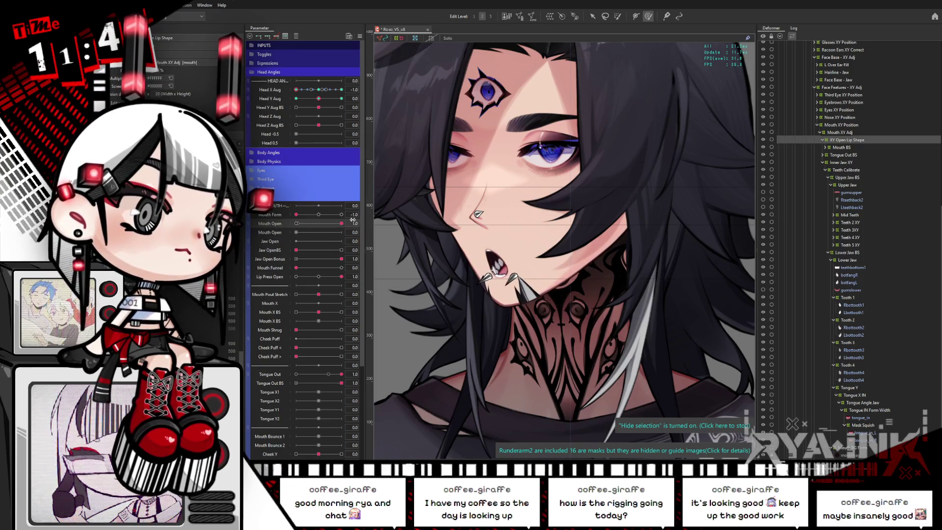